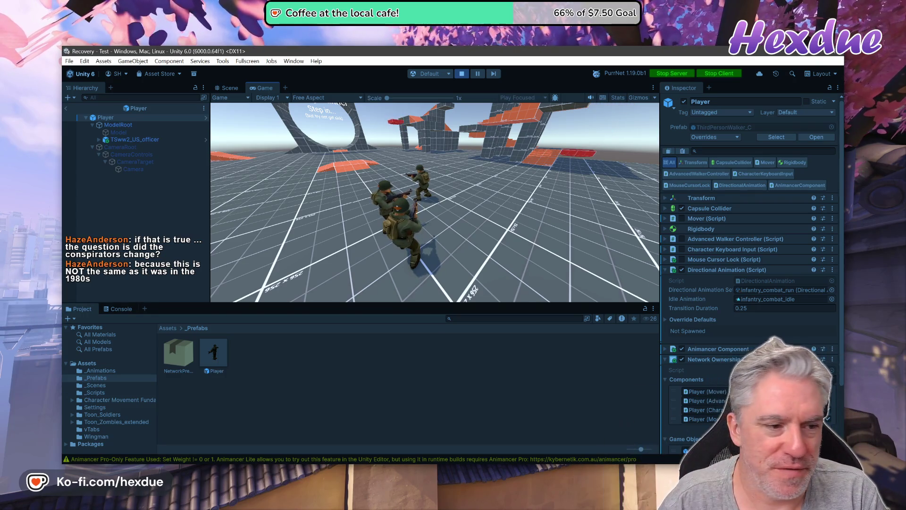
- Run the soldier forward through the test level in Play mode, then bring up DirectionalAnimation.cs in VS Code
mouse_move(434, 202)
key("w")
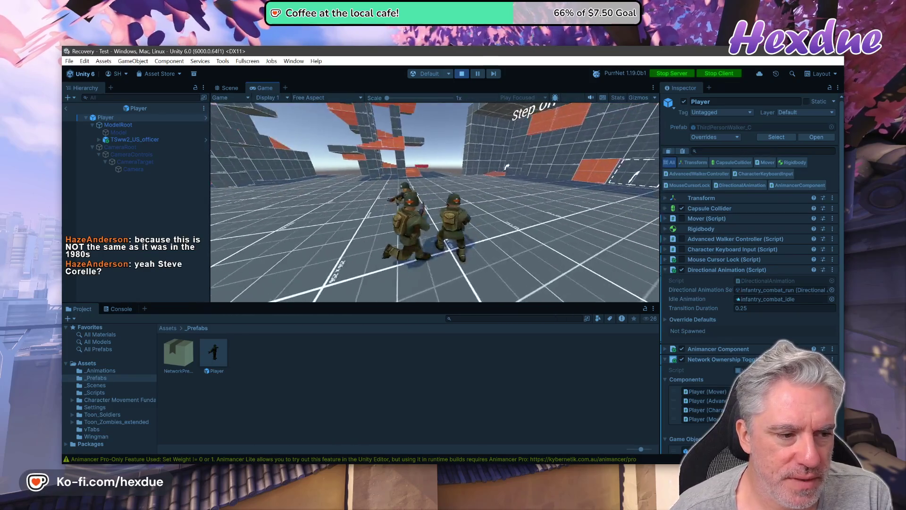
key("alt+Tab")
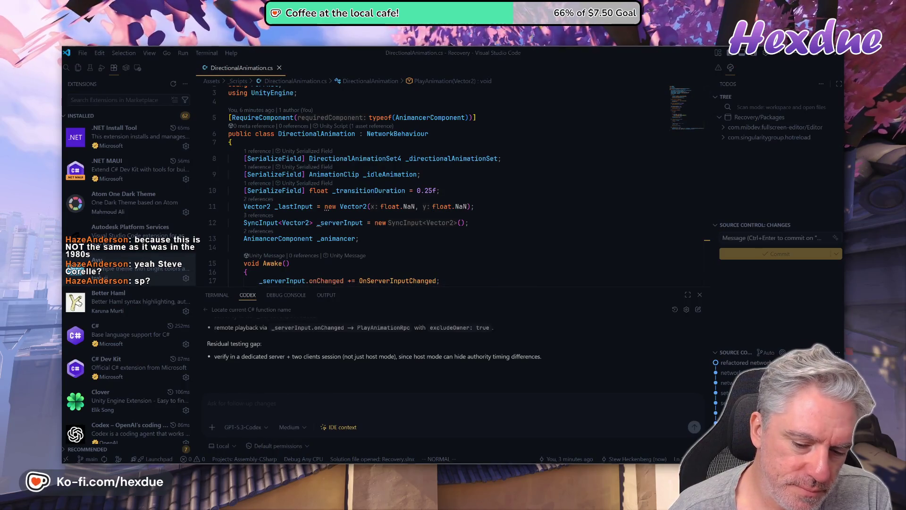
- In a new browser tab, search Google for 'venuzuala guy'
key("alt+Tab")
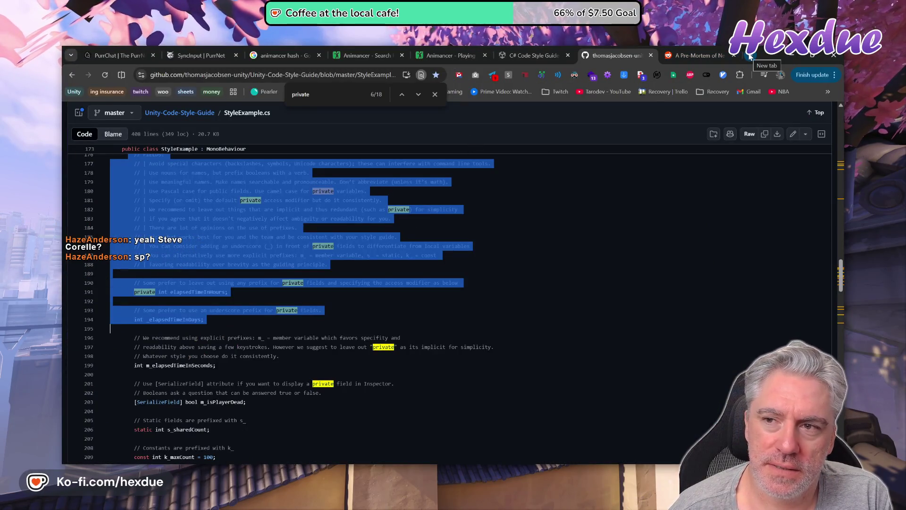
left_click(749, 55)
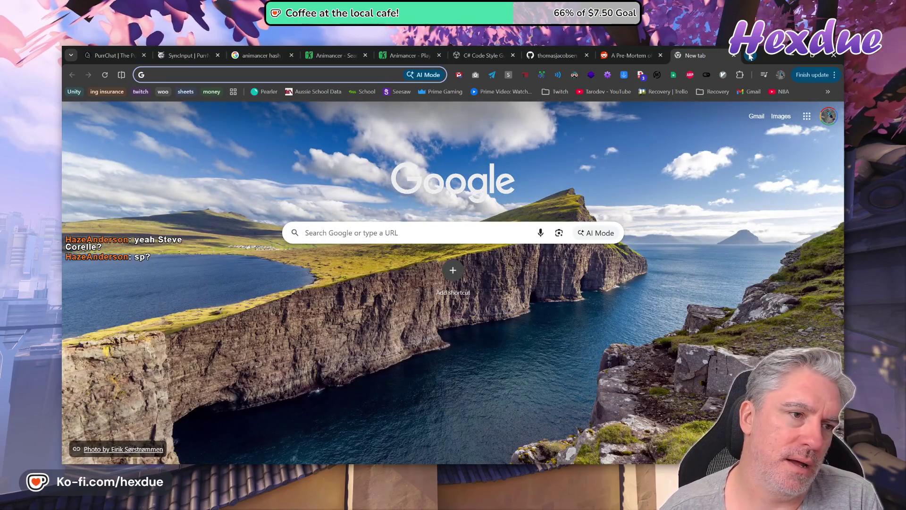
type("venuzuala office")
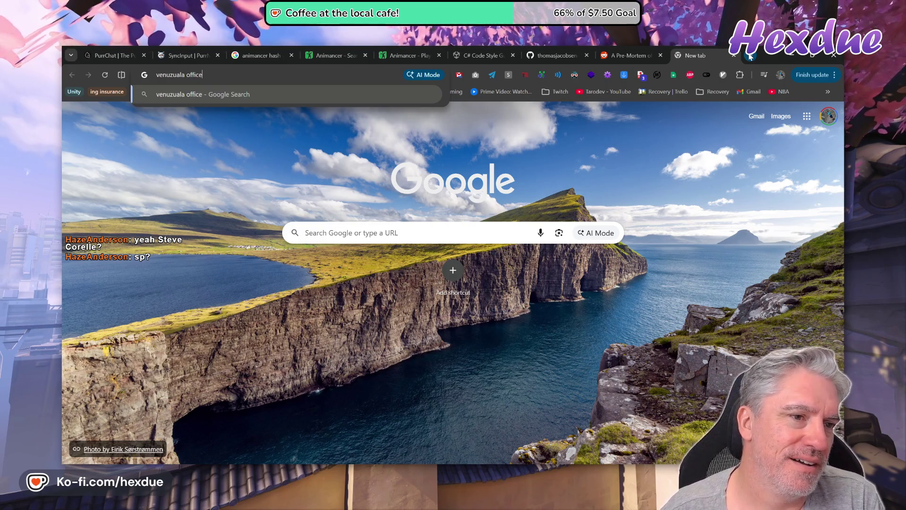
type(" guy")
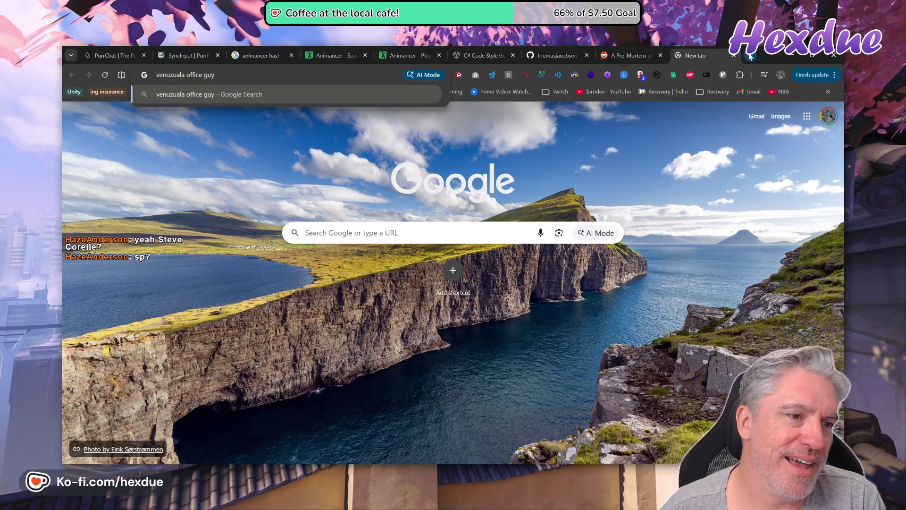
key("Return")
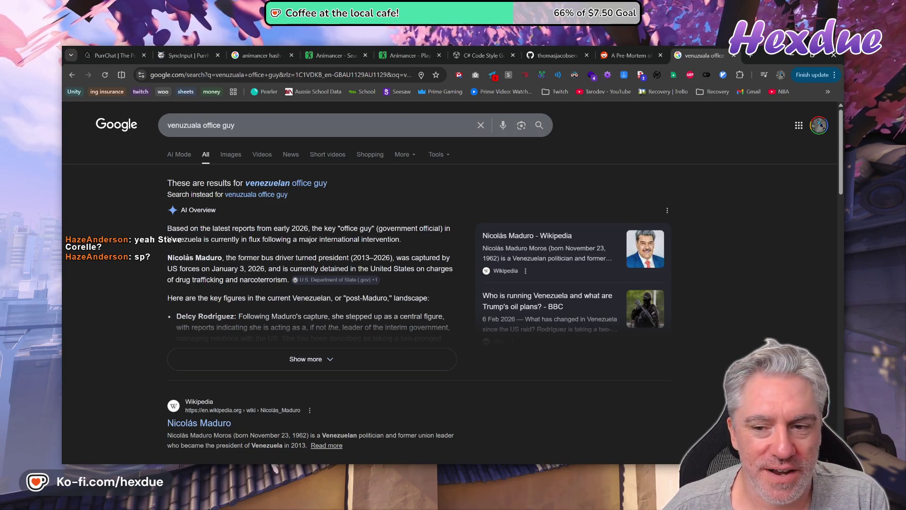
- Search for 'office tv us' instead and show The Office's characters
double_click(229, 125)
key("ctrl+a")
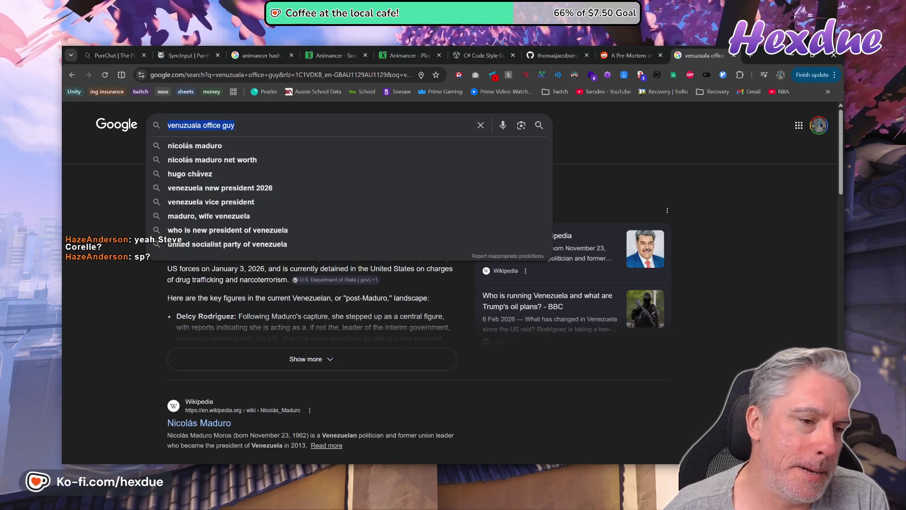
type("office tiv")
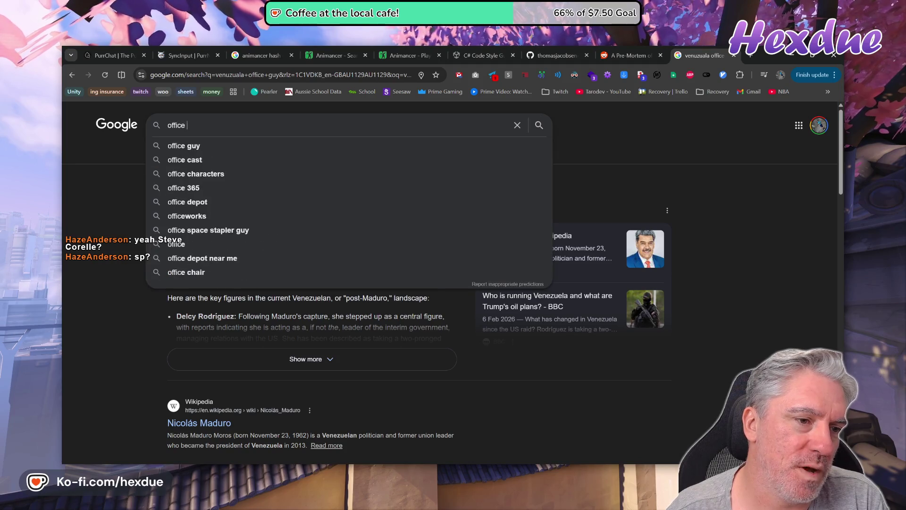
key("BackSpace")
key("BackSpace")
key("BackSpace")
type("v us")
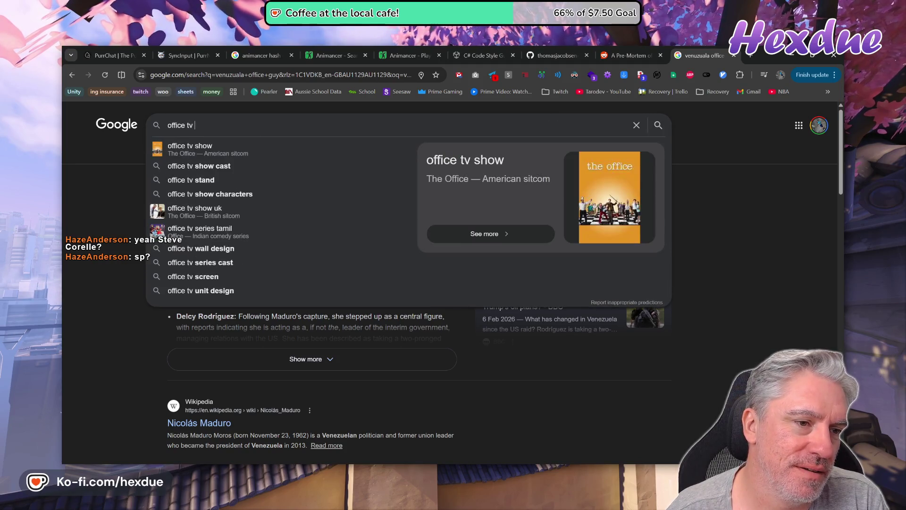
key("Return")
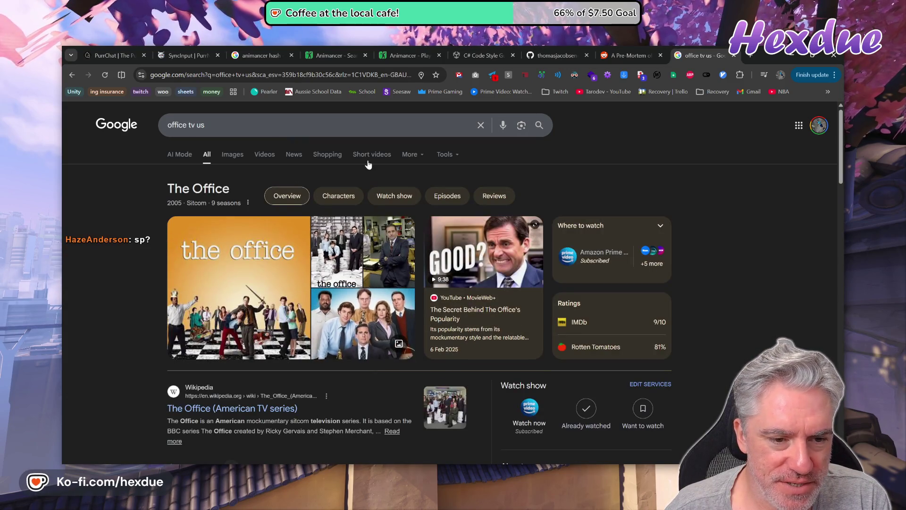
left_click(338, 196)
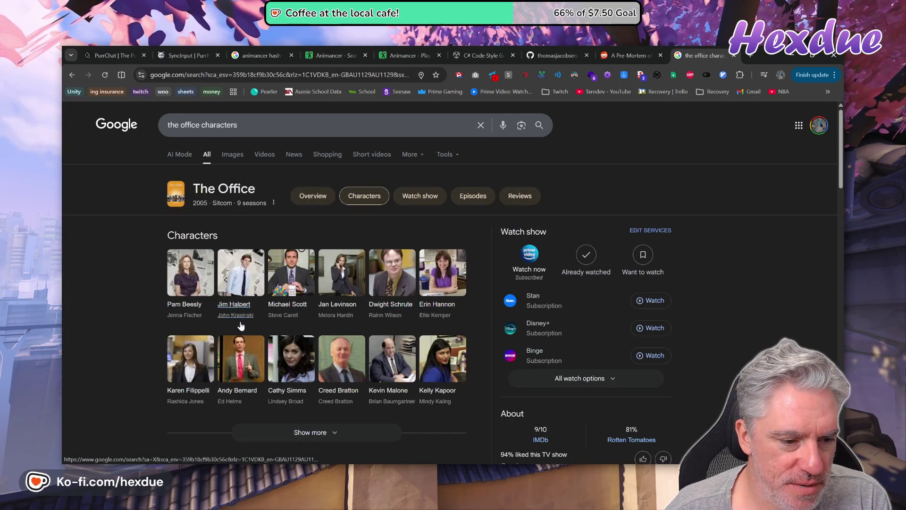
- Build a 'john … ven' query and load the top Jack Ryan Venezuela suggestion's results
triple_click(203, 125)
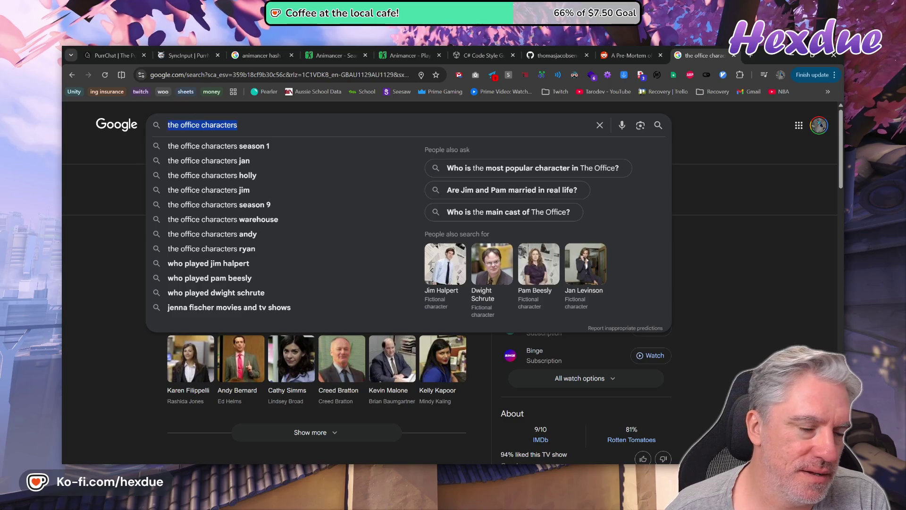
type("john")
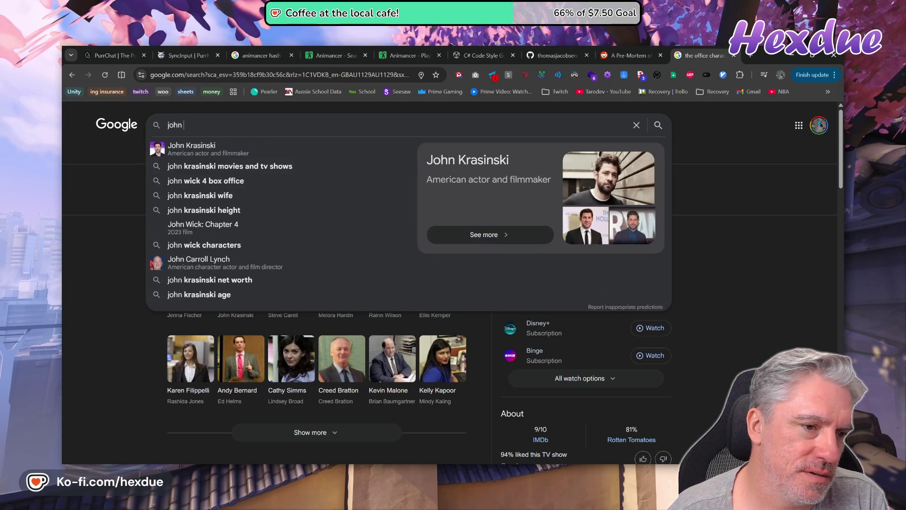
key("Down")
type("ve")
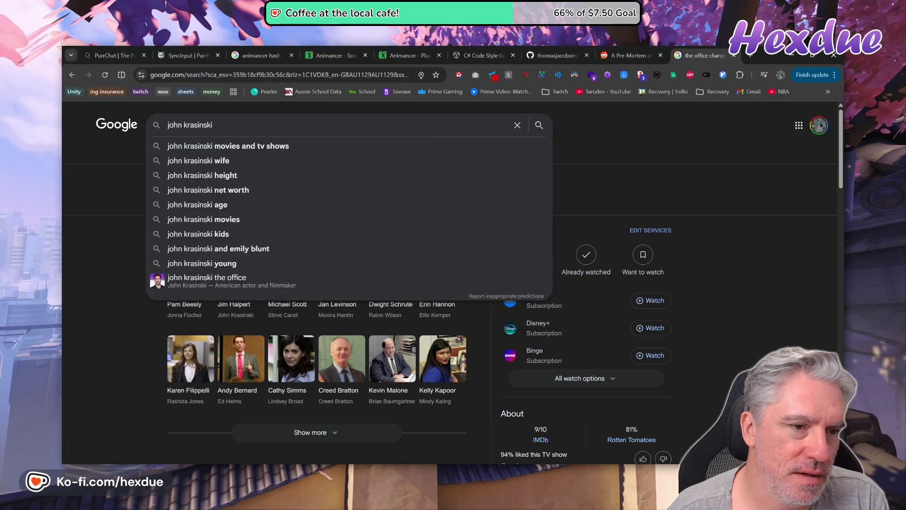
type("n")
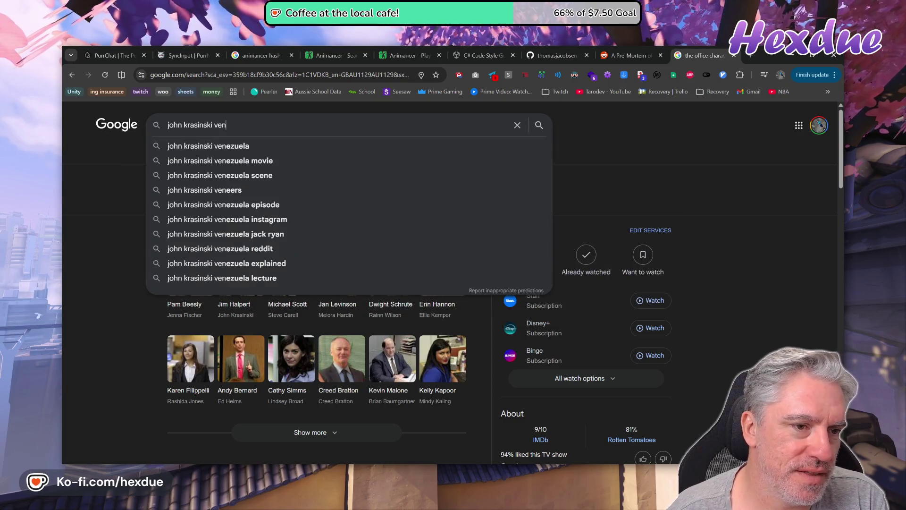
key("Down")
key("Return")
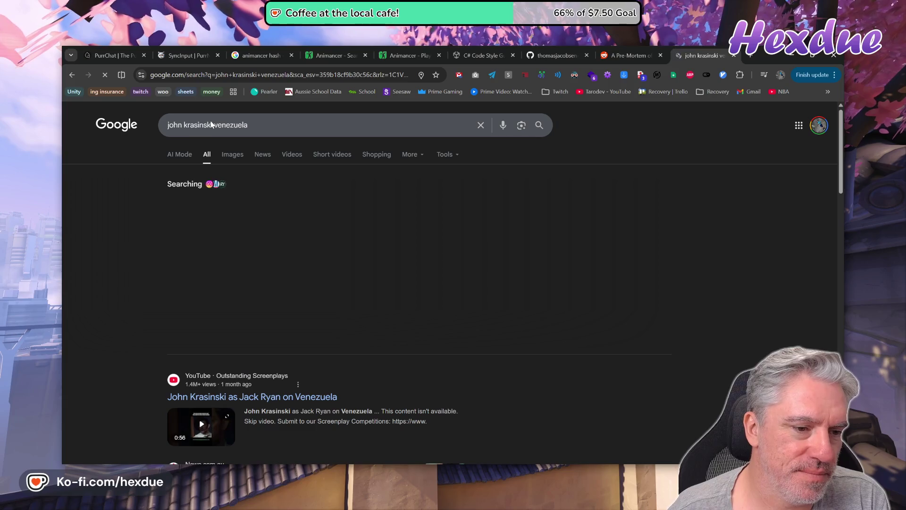
left_click(256, 400)
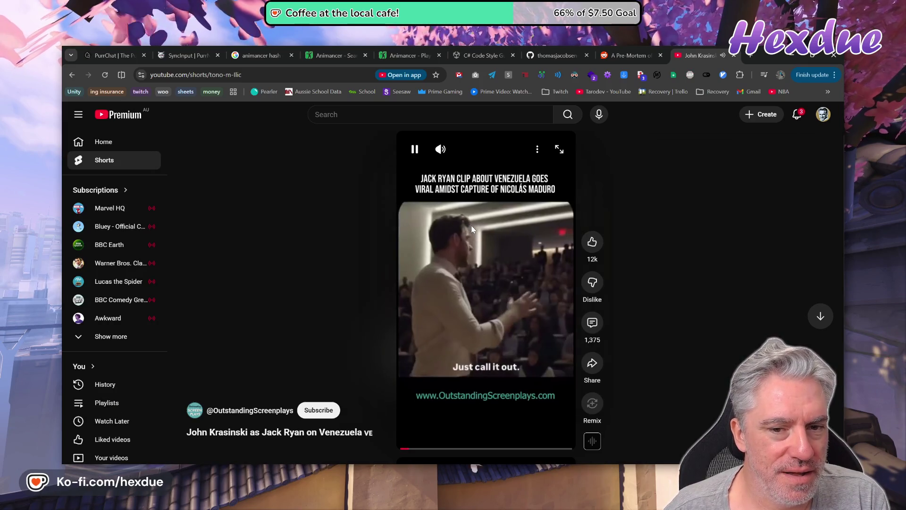
left_click(475, 283)
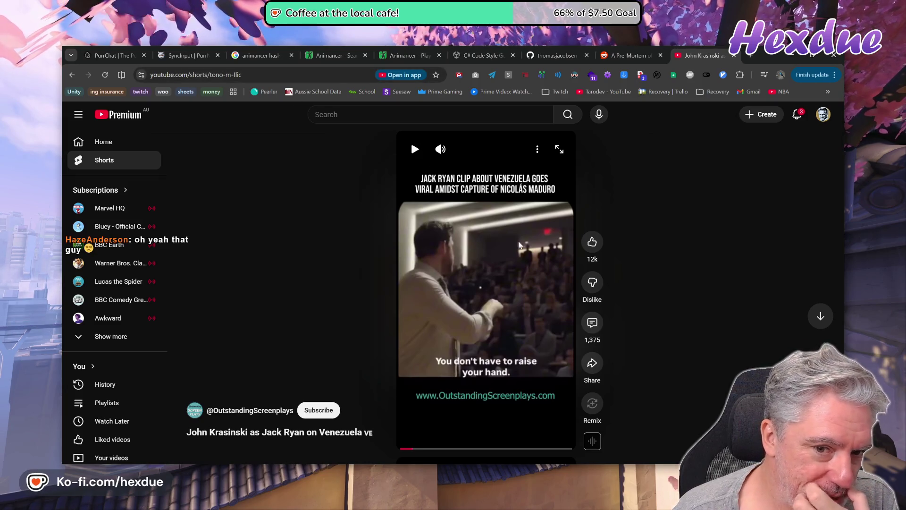
key("alt+Left")
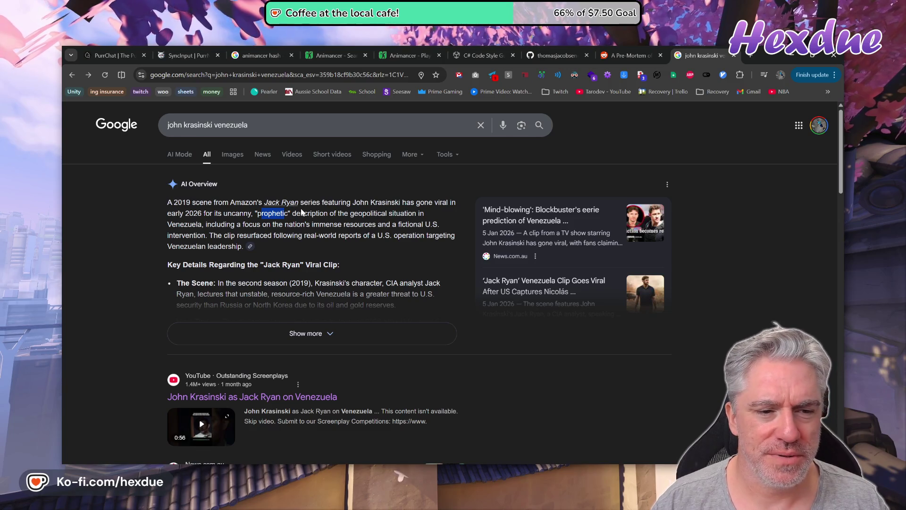
- Read and expand the Jack Ryan AI overview with Show more, then close the search tab
mouse_move(175, 224)
left_mouse_down()
mouse_move(251, 235)
mouse_move(338, 224)
left_mouse_up()
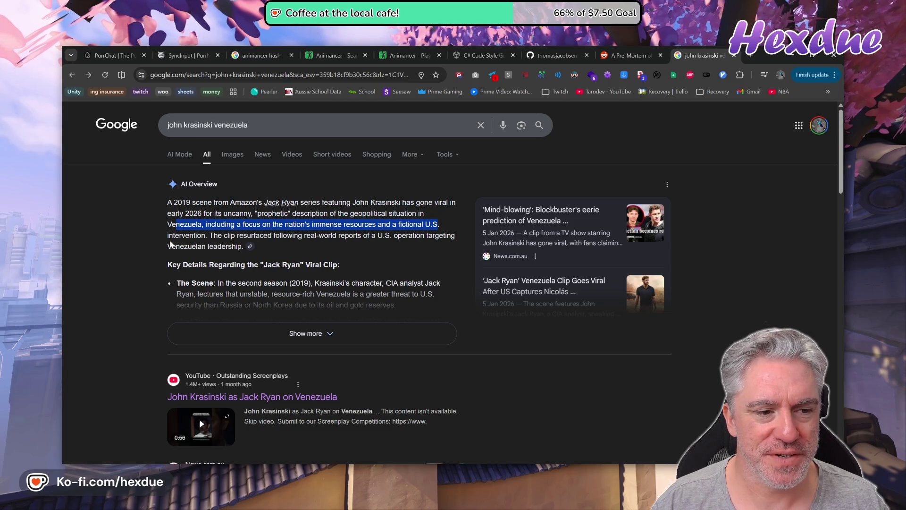
triple_click(186, 235)
left_click(187, 235)
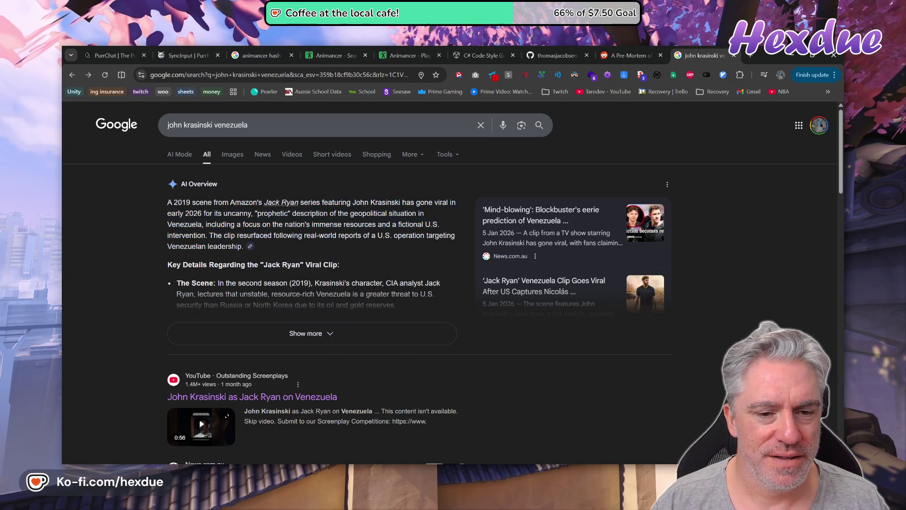
left_click(340, 336)
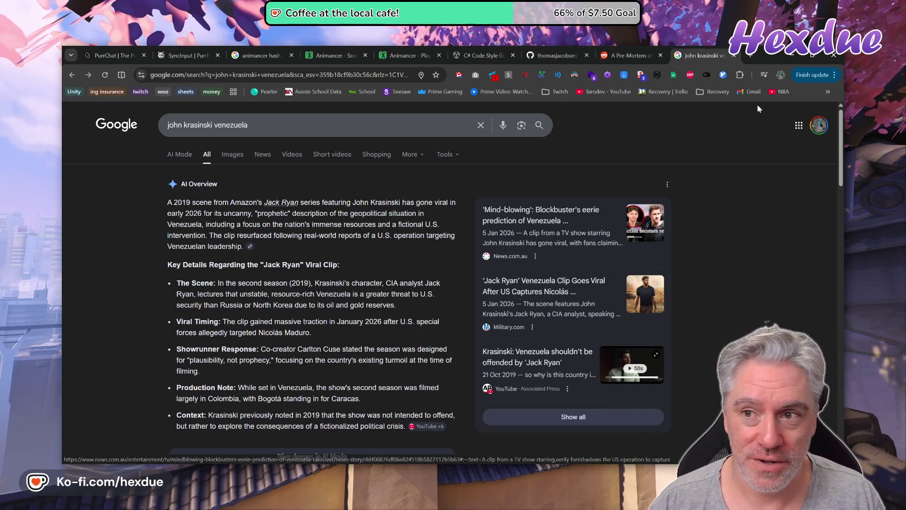
left_click(732, 56)
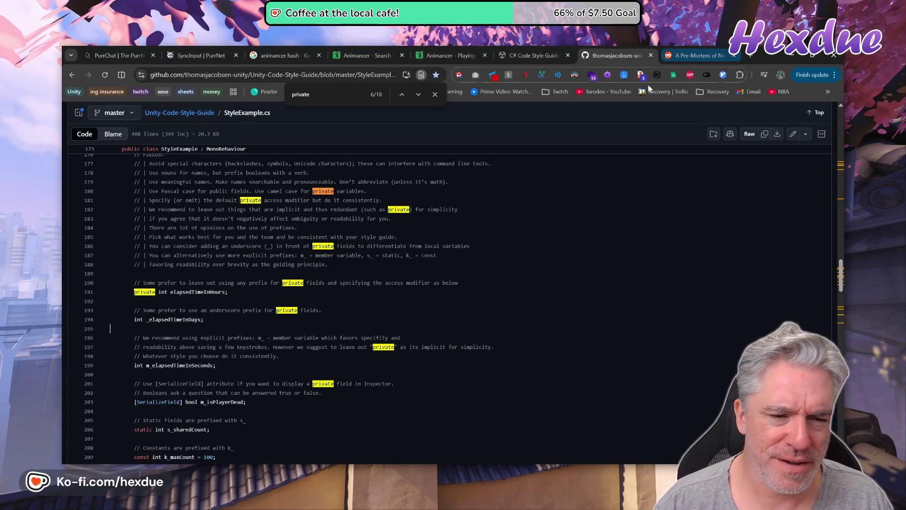
- Close the 'animancer hash' and 'Animancer - Search' tabs, return to StyleExample.cs, then go to VS Code
left_click(543, 59)
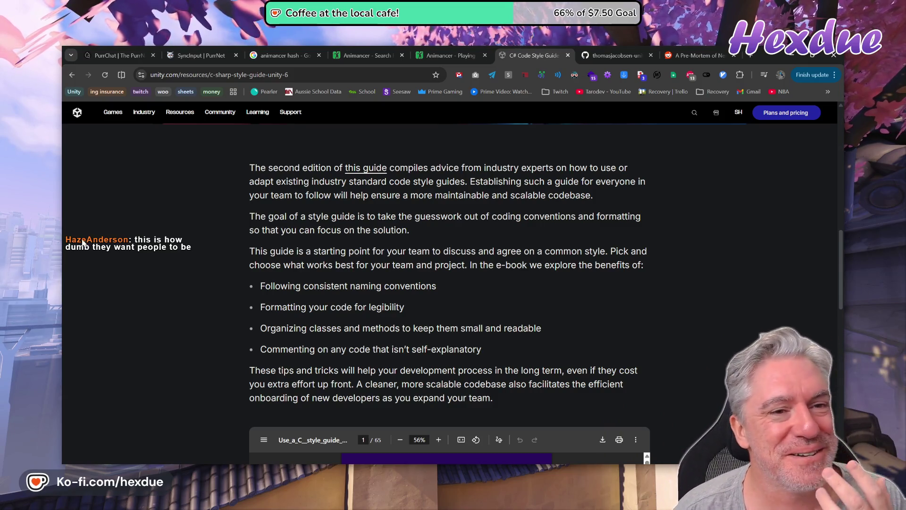
left_click(288, 55)
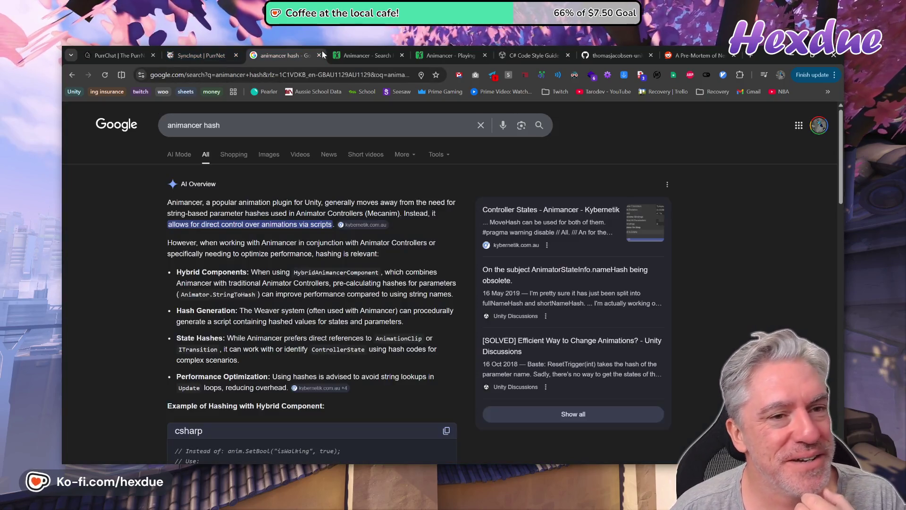
left_click(319, 55)
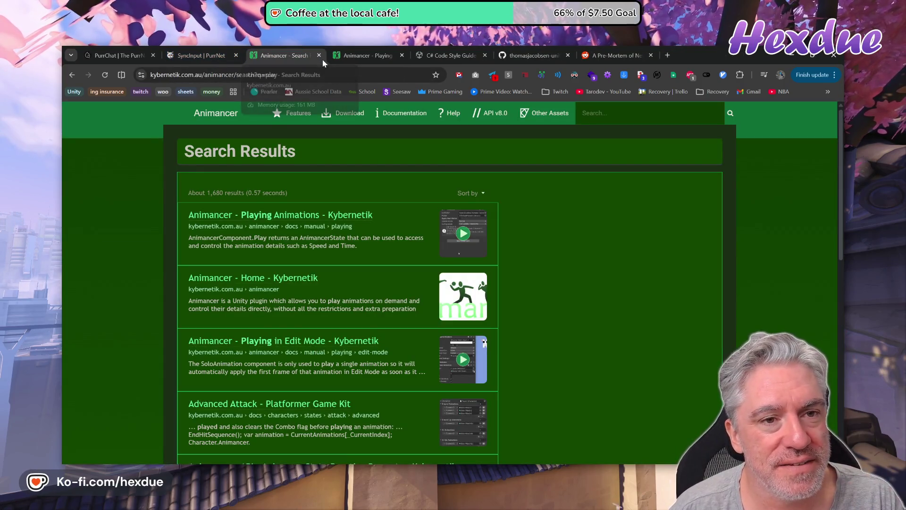
left_click(319, 55)
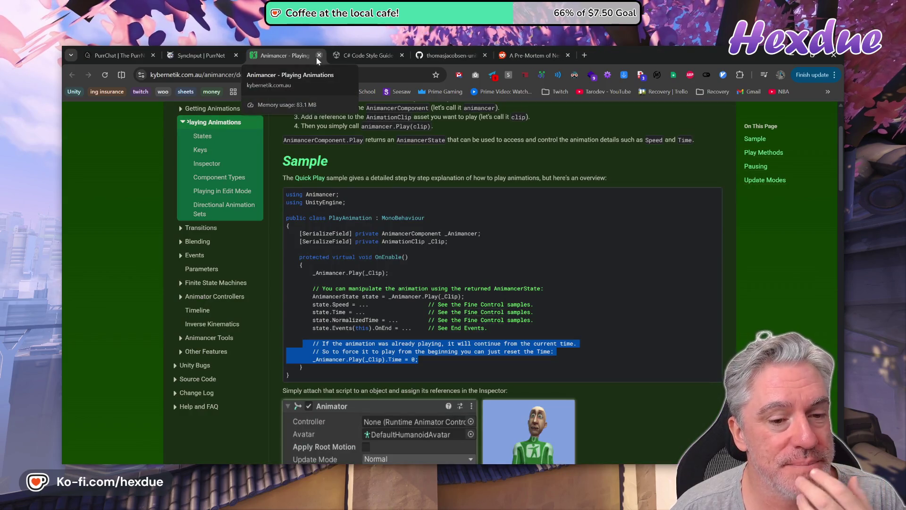
left_click(350, 54)
left_click(449, 55)
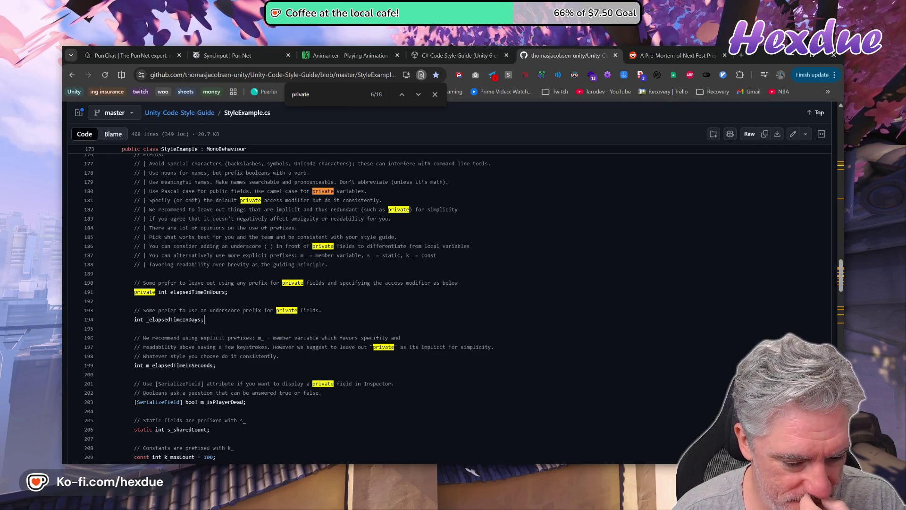
key("alt+Tab")
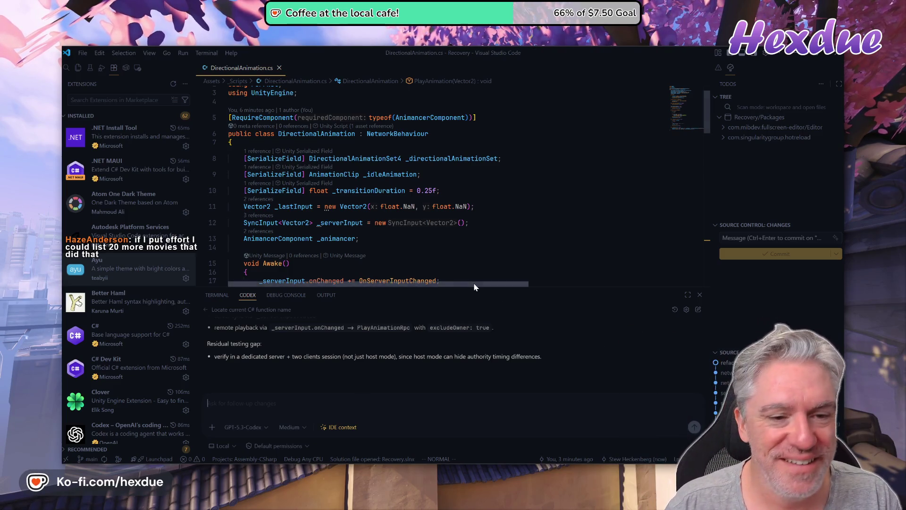
- Back in Chrome, open a new tab on the Google homepage beside the C# Code Style Guide
key("alt+Tab")
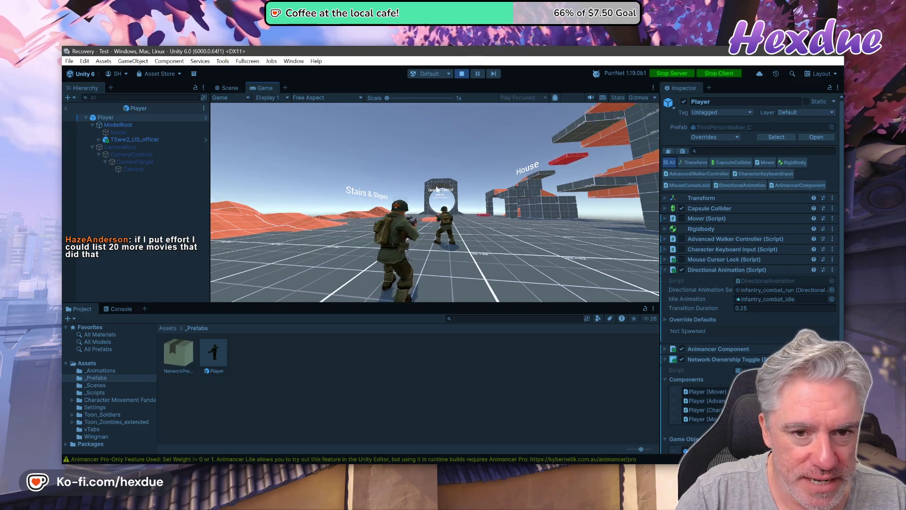
key("alt+Tab")
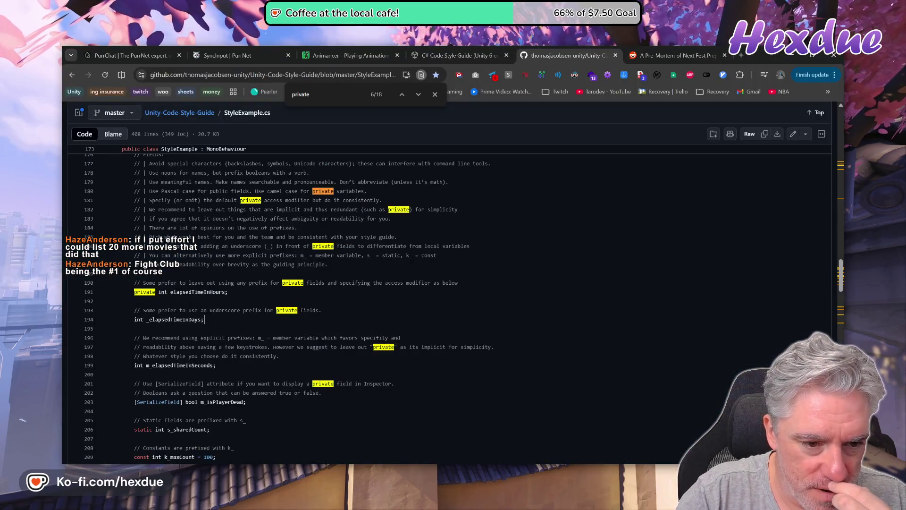
left_click(469, 53)
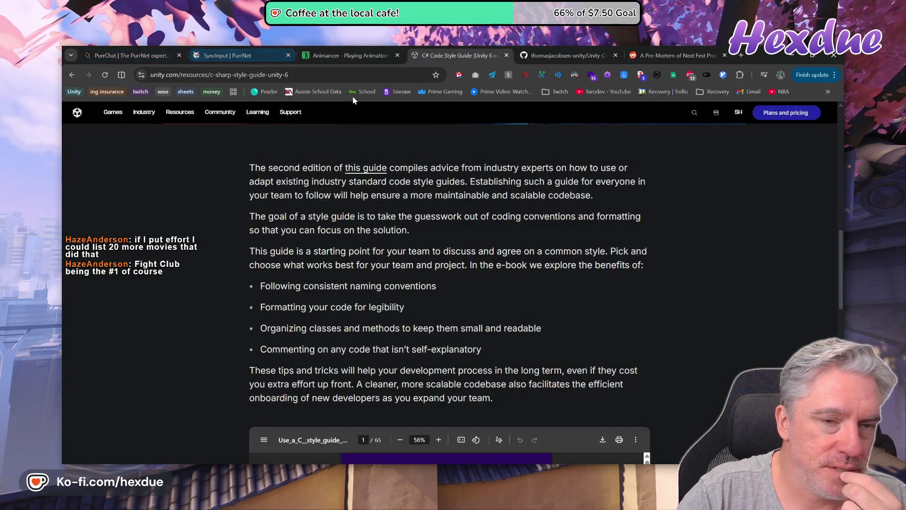
left_click(741, 55)
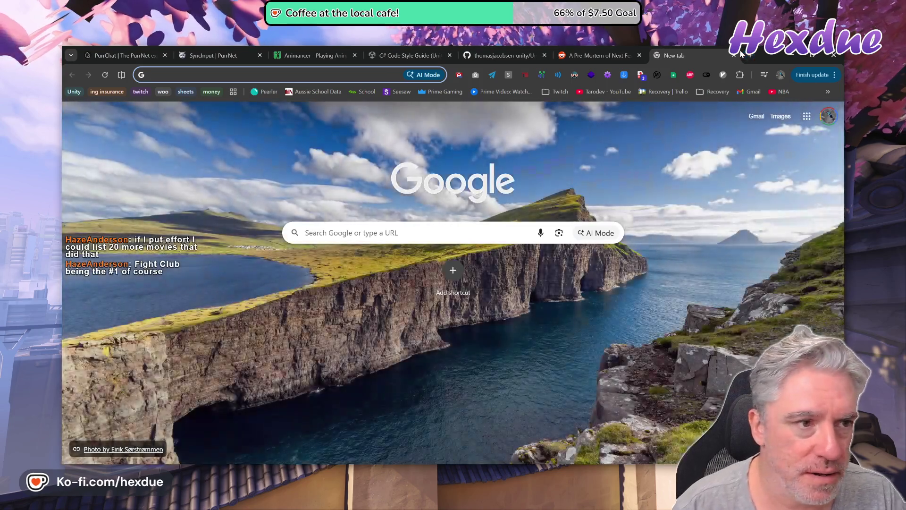
- Go to the Asset Store's My Assets page and open the saved MVP list
type("assetstore.unity.com/account/assets")
key("Return")
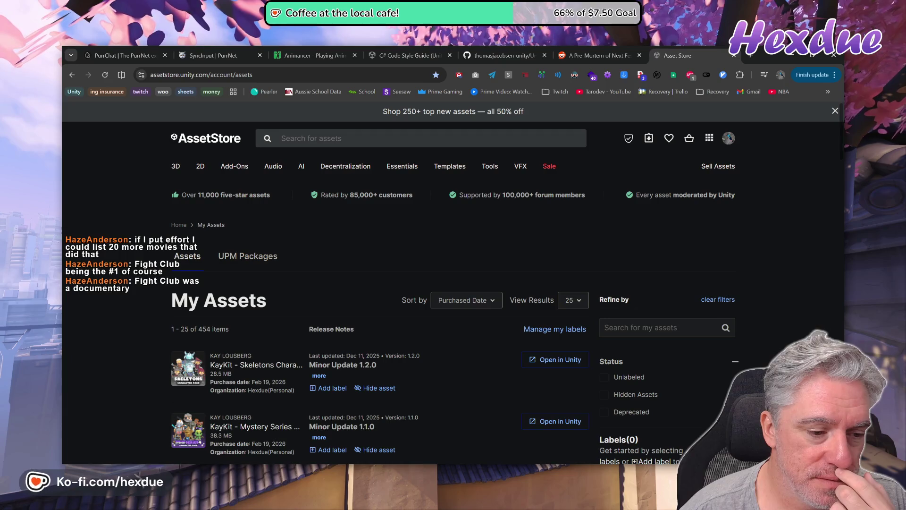
left_click(669, 140)
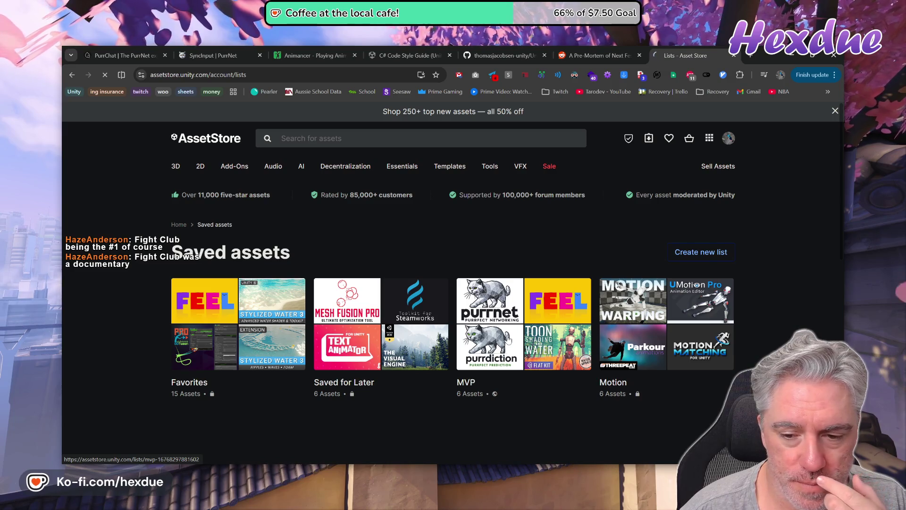
left_click(508, 339)
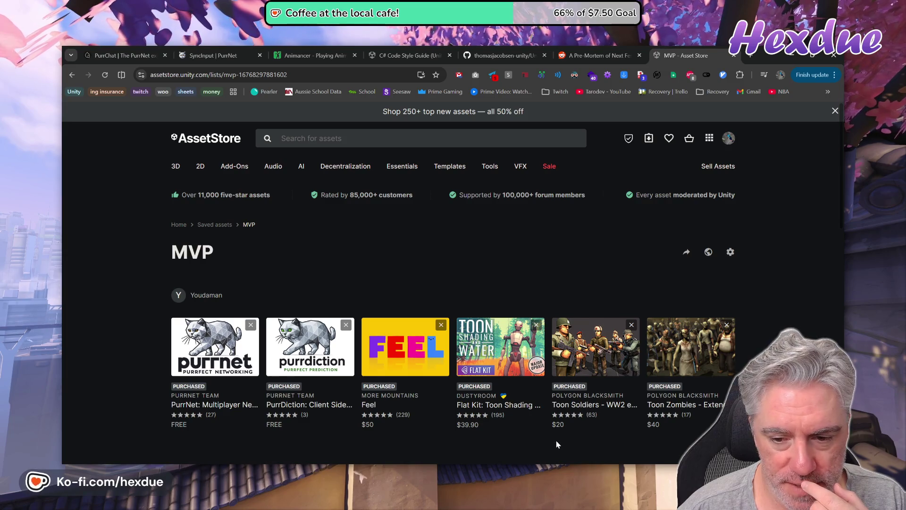
- Review the MVP list's assets: PurrNet, PurrDiction, Feel, Flat Kit and Toon Soldiers
scroll(555, 440, "down", 2)
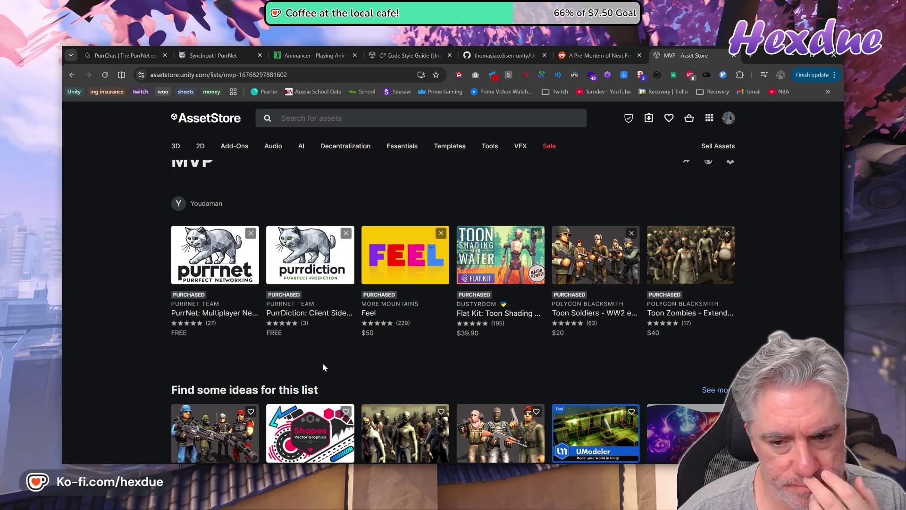
mouse_move(423, 279)
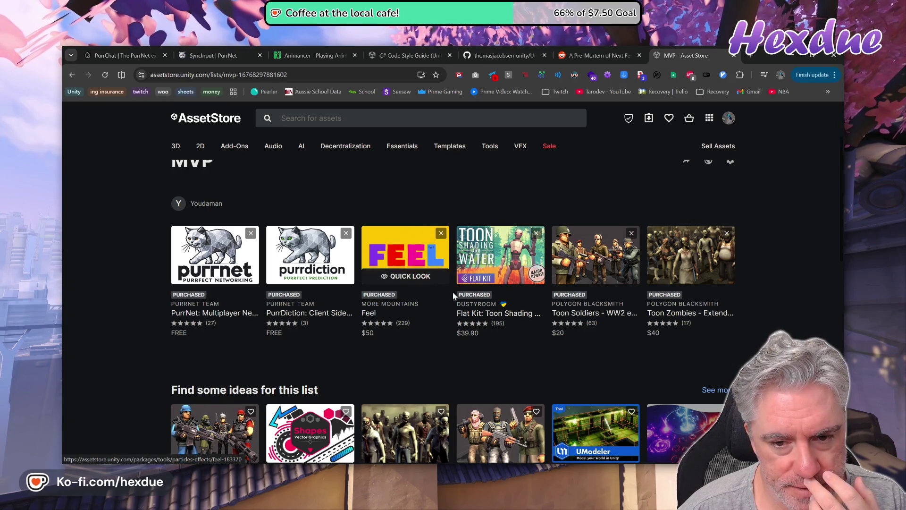
mouse_move(505, 252)
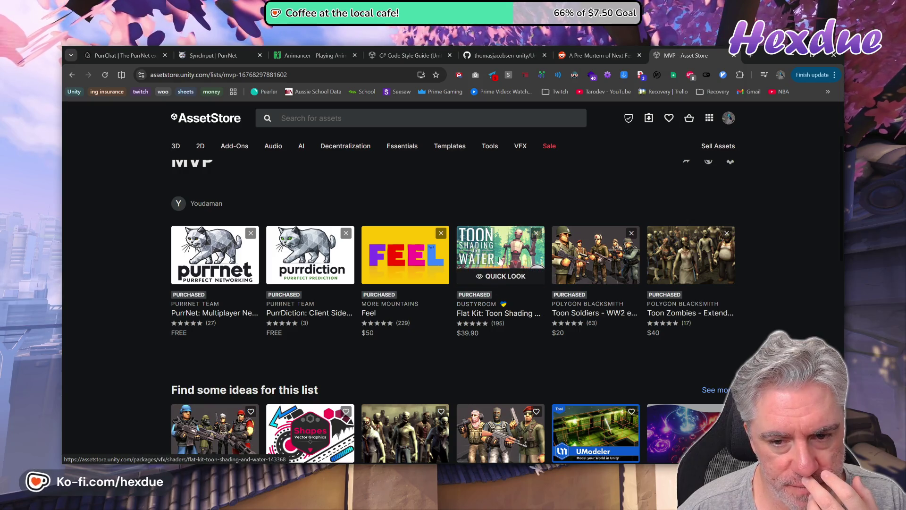
mouse_move(441, 329)
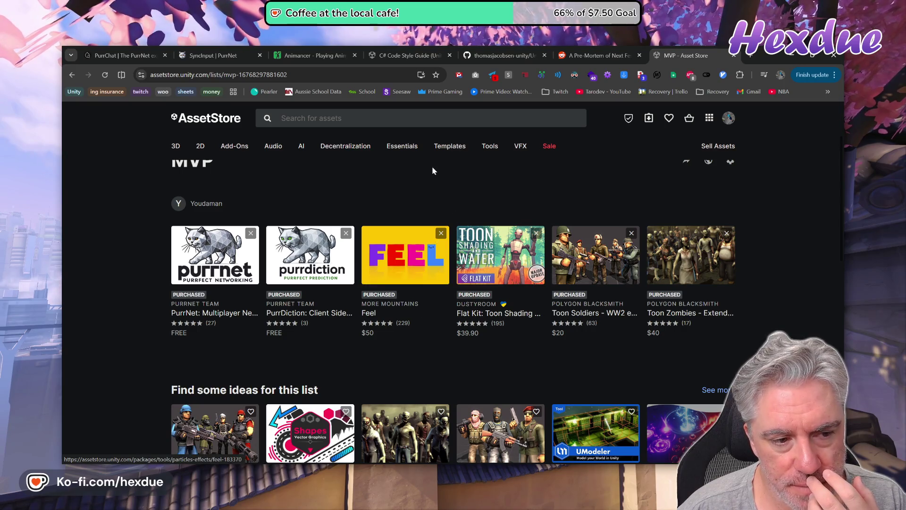
mouse_move(232, 261)
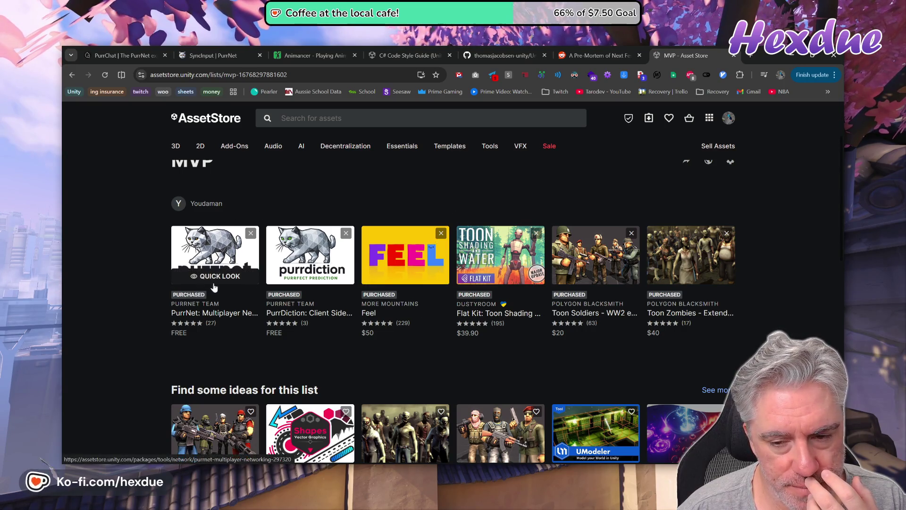
mouse_move(587, 268)
mouse_move(662, 229)
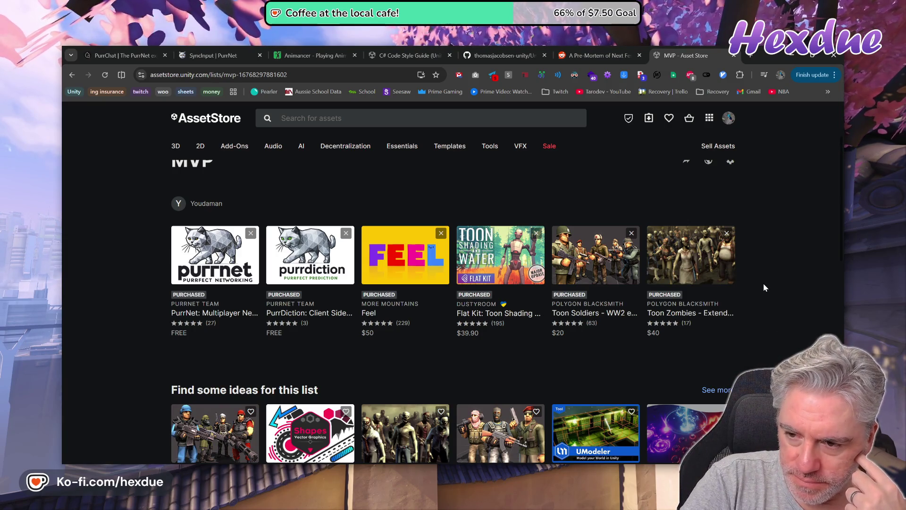
mouse_move(710, 259)
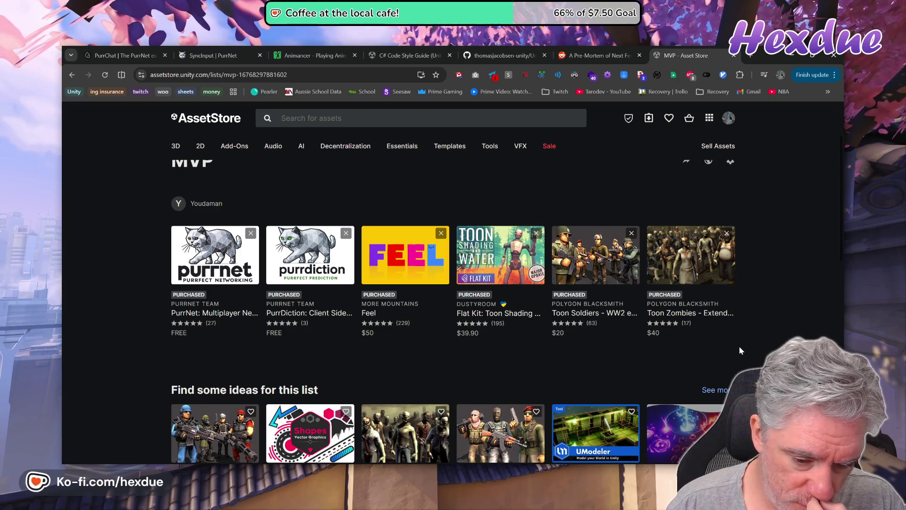
scroll(739, 350, "down", 1)
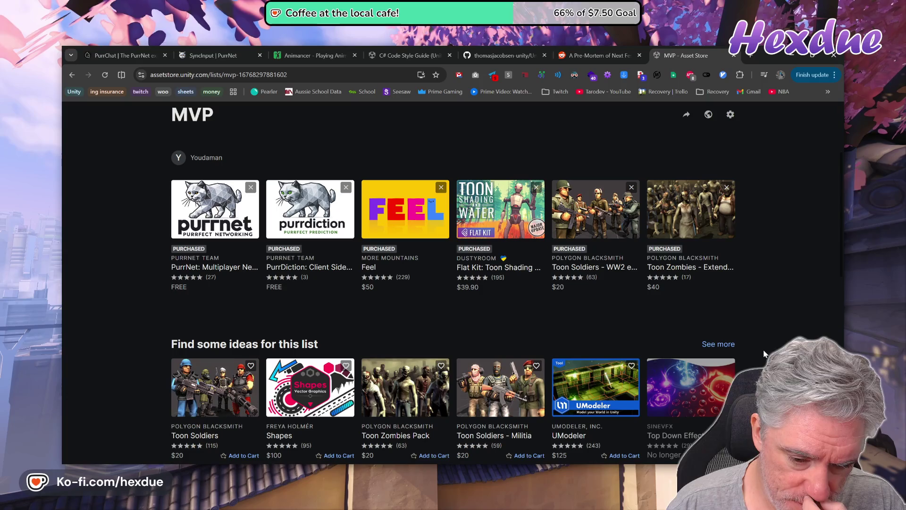
scroll(763, 353, "down", 1)
scroll(765, 354, "up", 3)
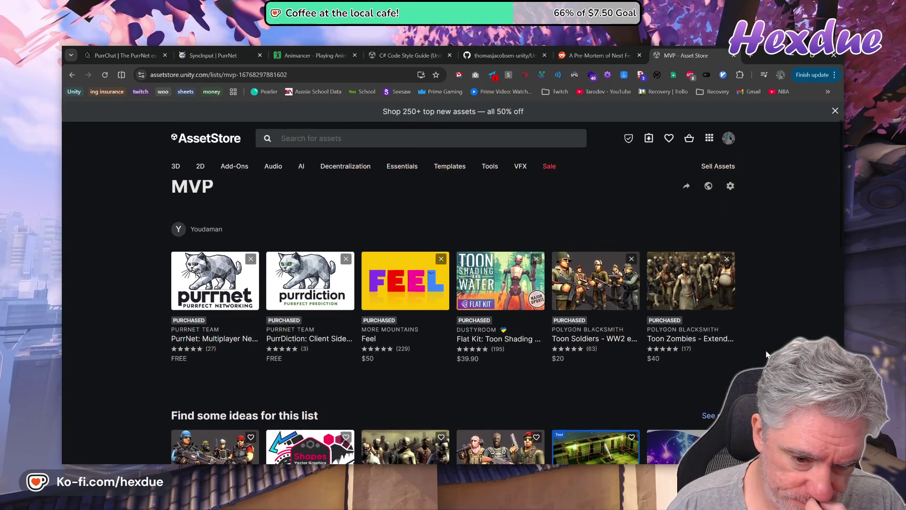
scroll(766, 354, "up", 2)
scroll(768, 354, "down", 1)
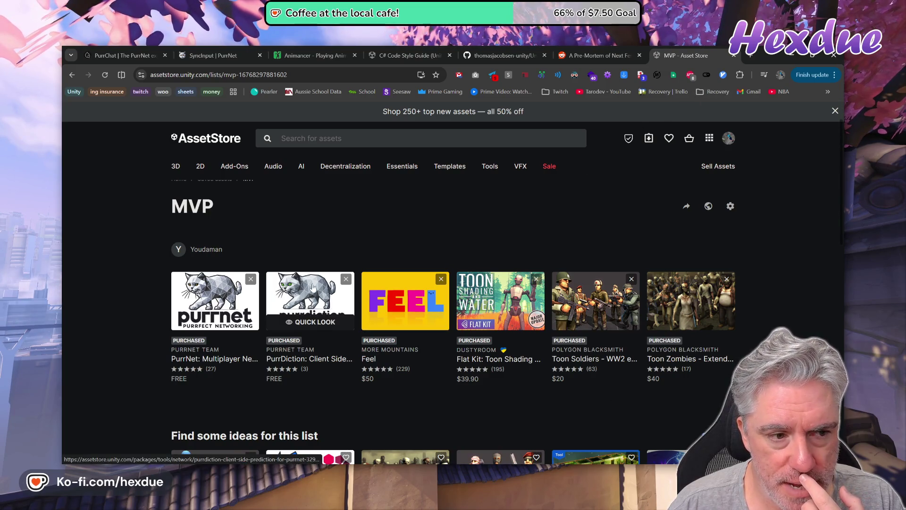
left_click(330, 137)
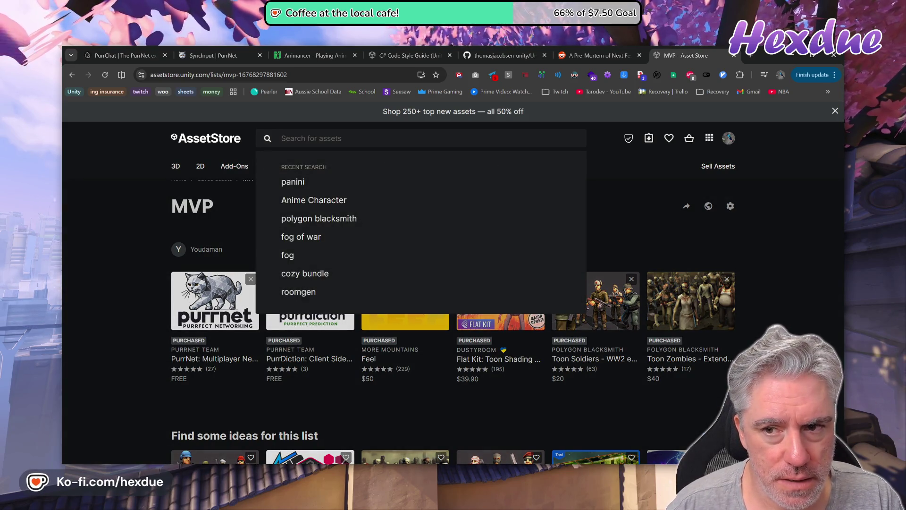
- Filter My Assets with the search 'hud'
left_click(654, 137)
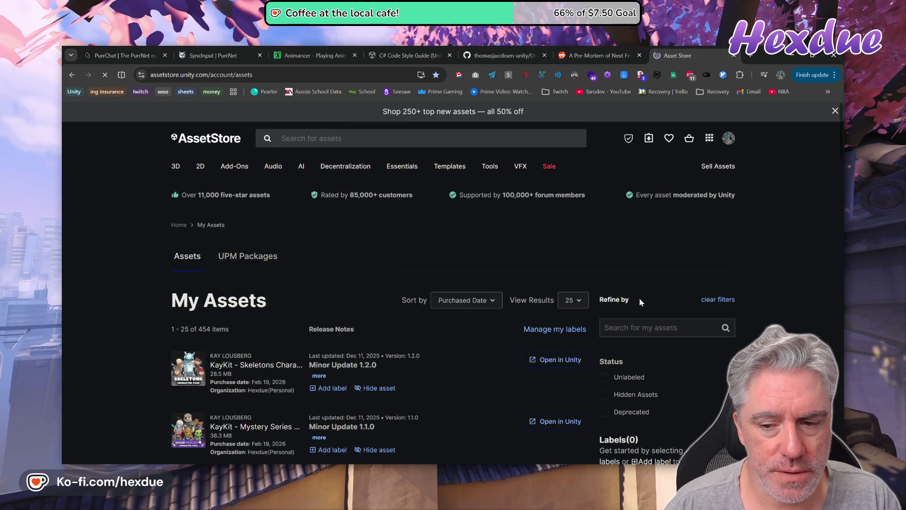
left_click(660, 327)
type("hud")
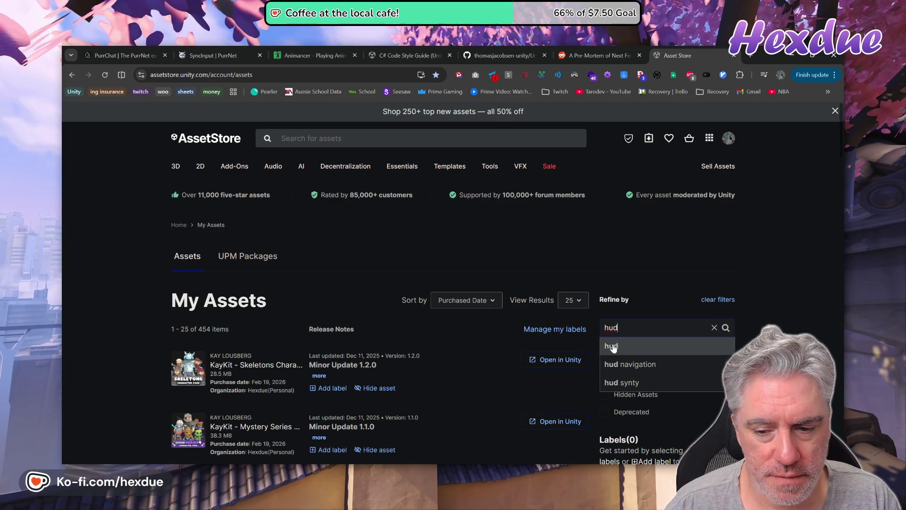
key("Return")
scroll(415, 358, "down", 3)
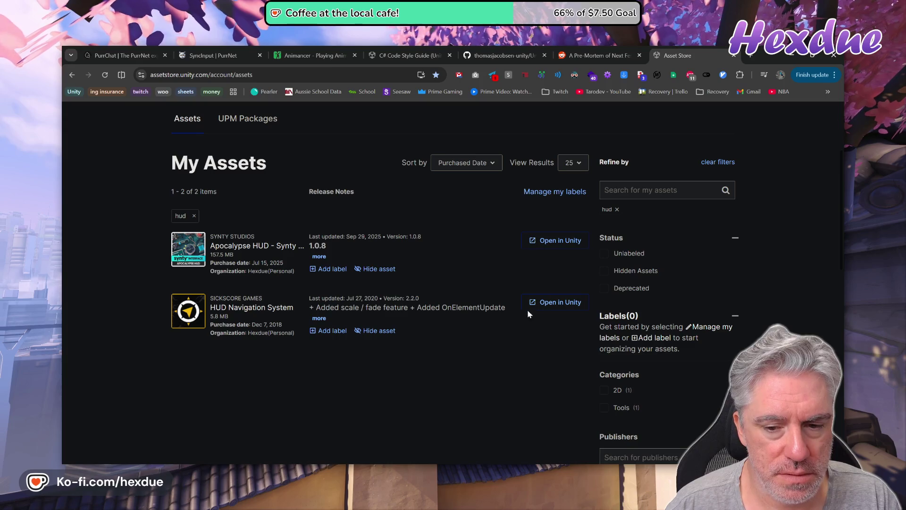
- Open HUD Navigation System's full details page in a new tab
left_click(216, 310)
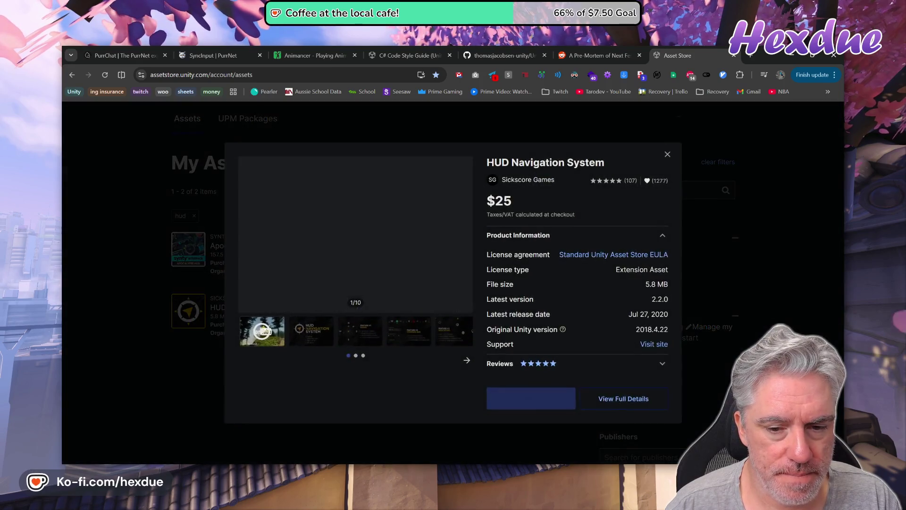
left_click(600, 400)
left_click(750, 296)
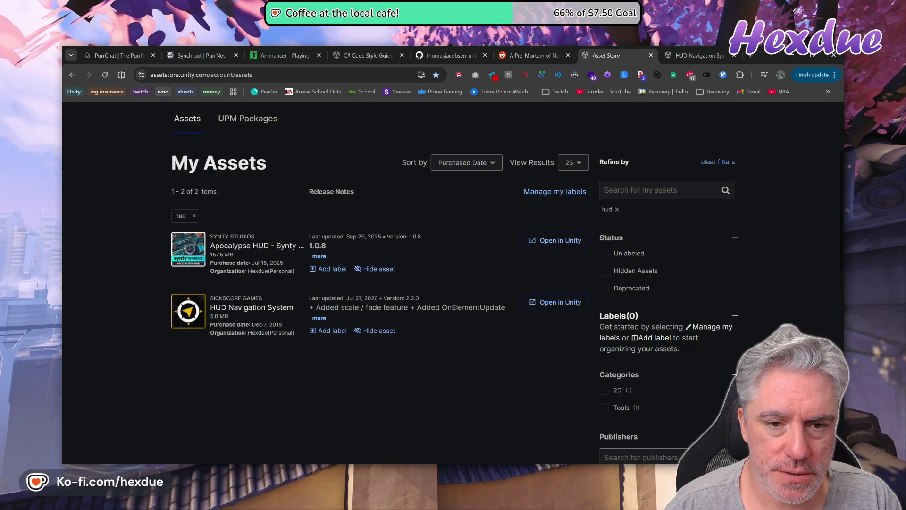
scroll(711, 261, "up", 3)
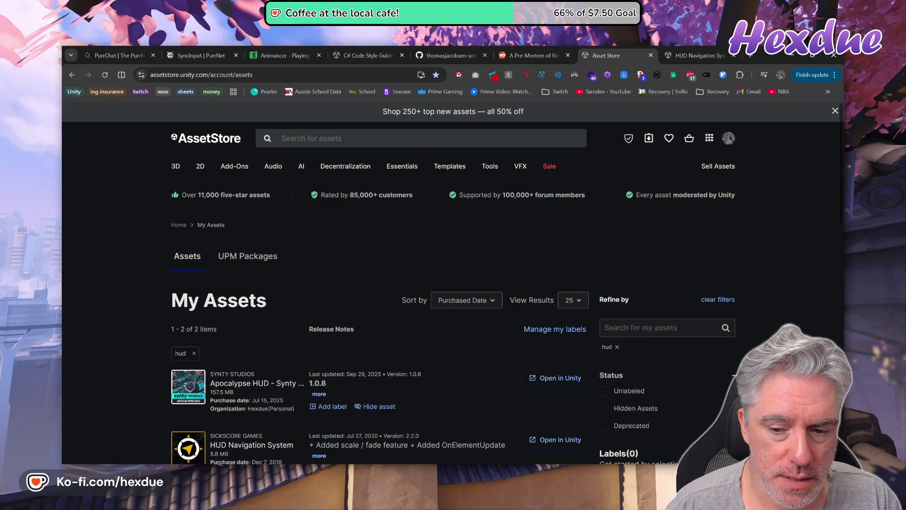
scroll(767, 335, "down", 4)
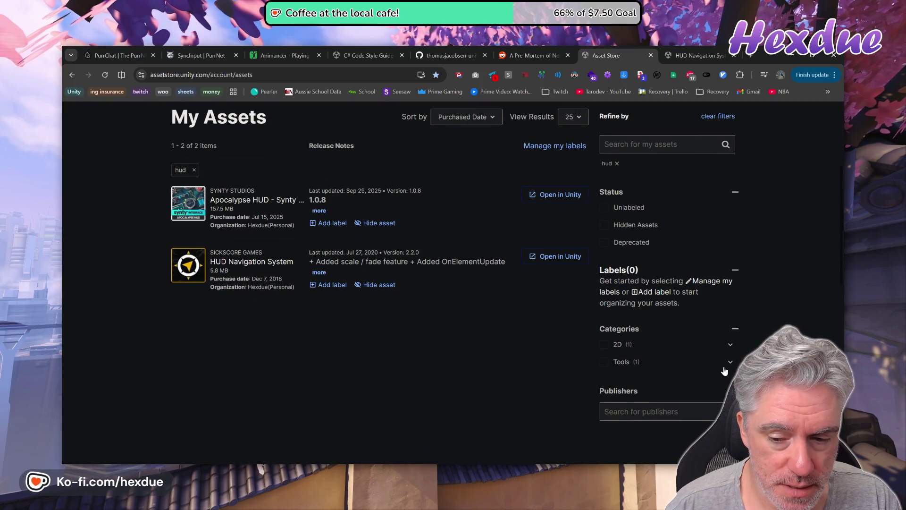
scroll(723, 369, "down", 2)
scroll(783, 321, "up", 2)
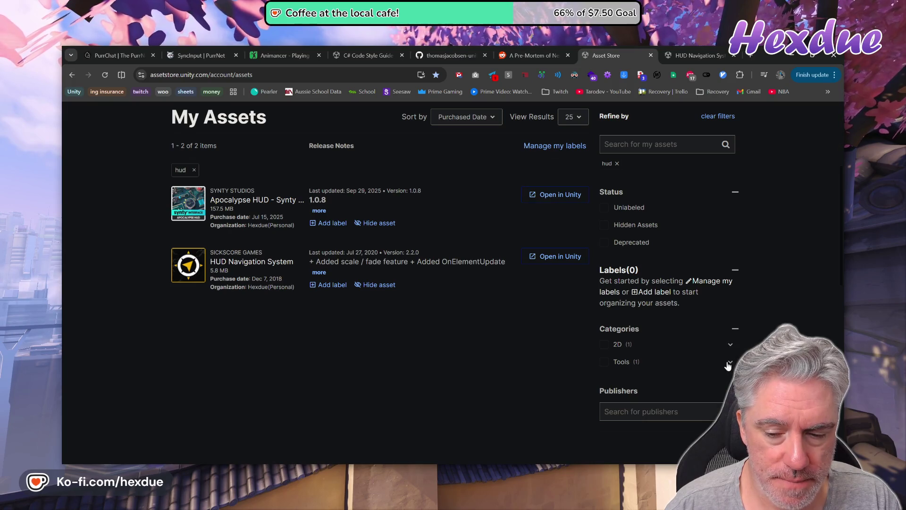
scroll(707, 299, "up", 2)
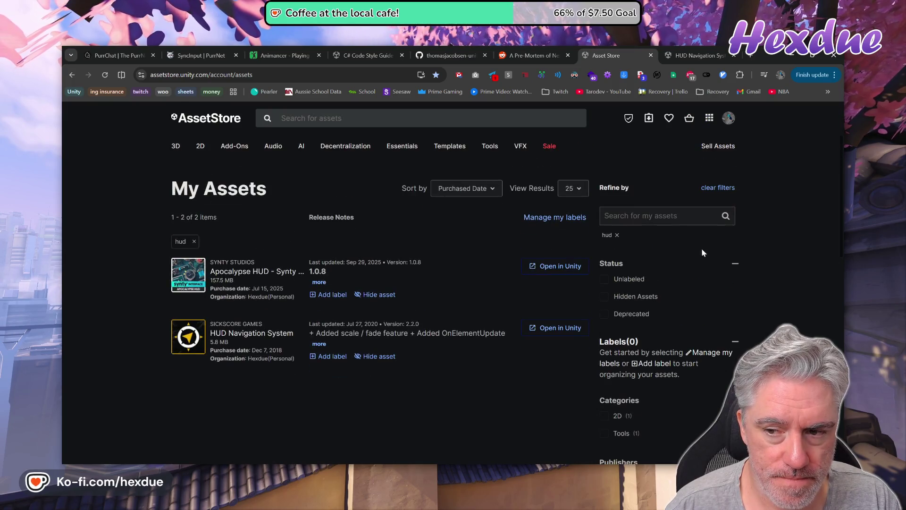
- Remove the hud filter, expand the 3D subcategories, and return to the Unity editor
left_click(617, 234)
scroll(734, 338, "down", 4)
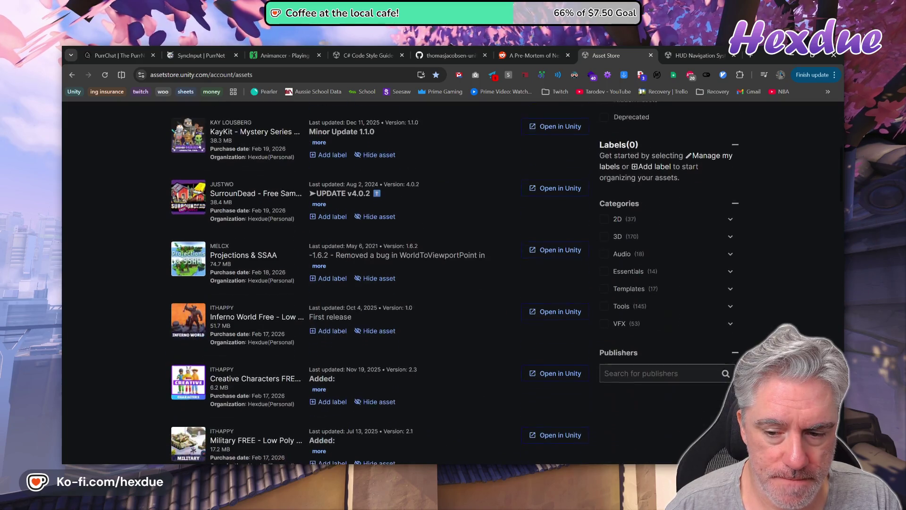
left_click(731, 237)
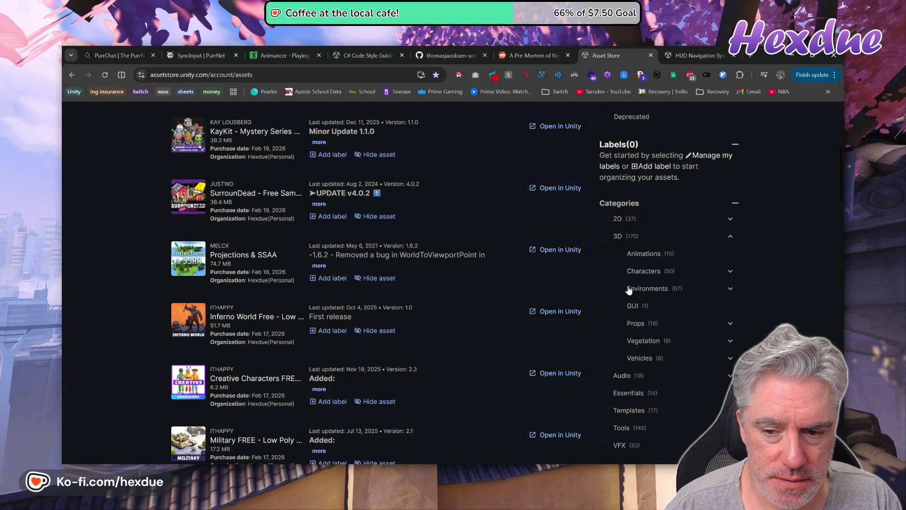
mouse_move(444, 462)
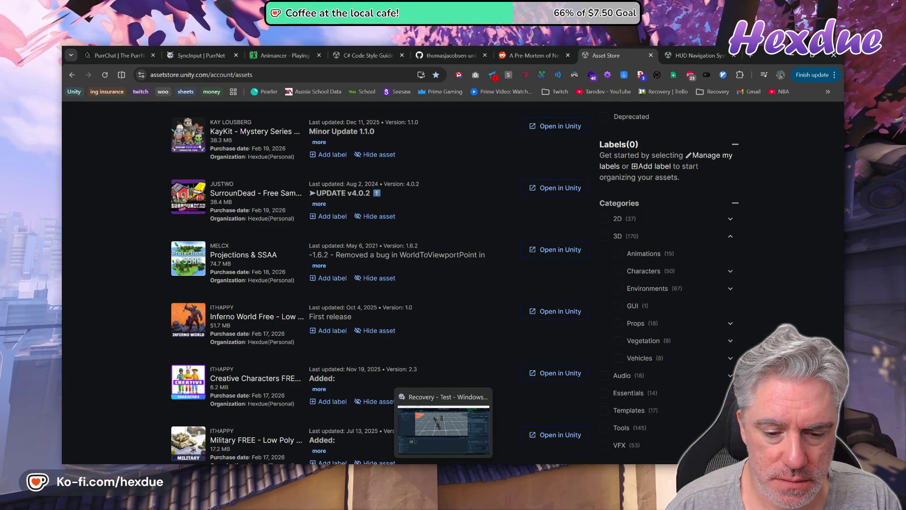
left_click(443, 415)
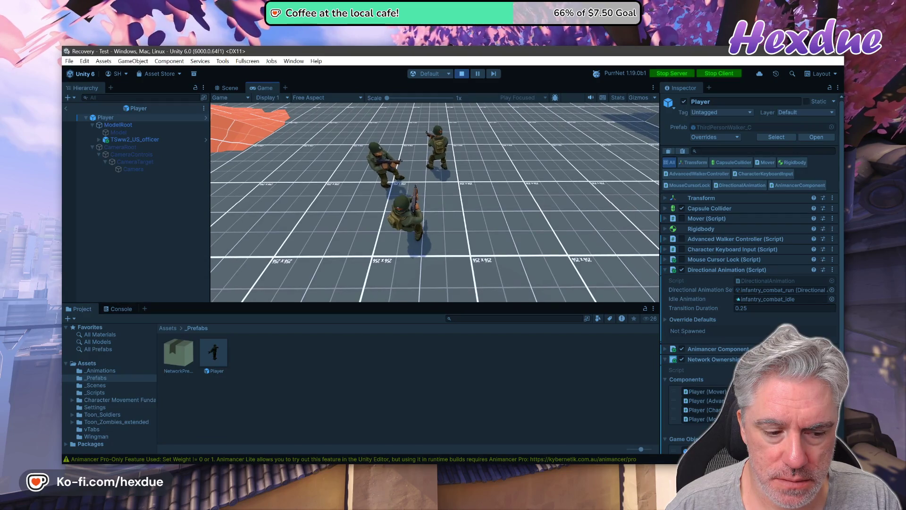
- Watch the Recovery project load in Task Manager, closing it once Unity shows the Test scene
left_click(518, 292)
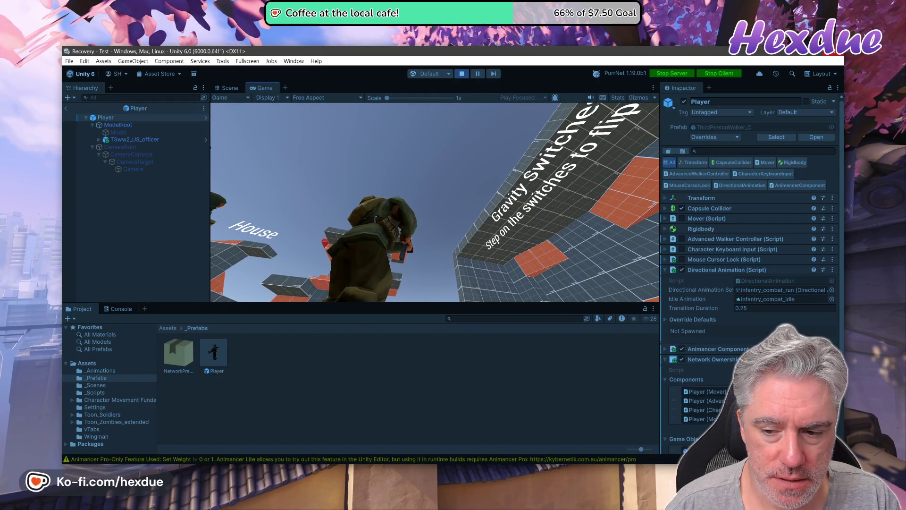
key("alt+Tab")
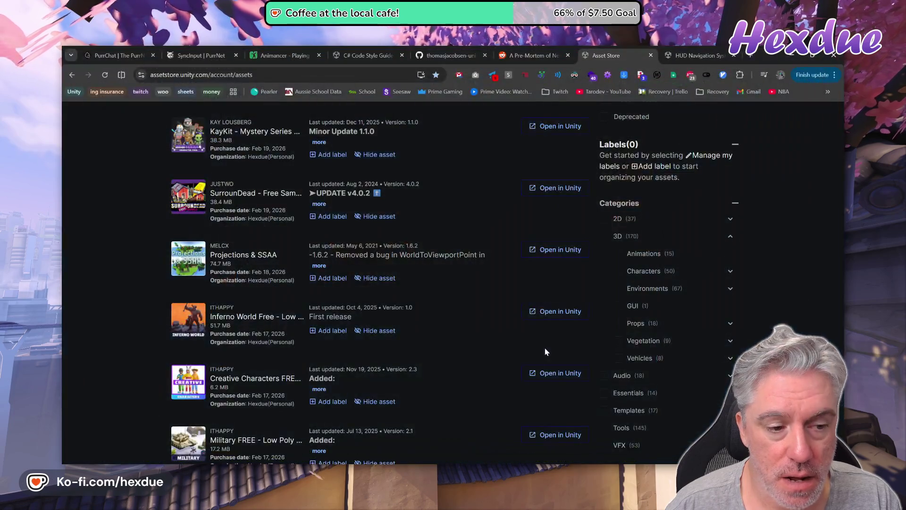
key("alt+Tab")
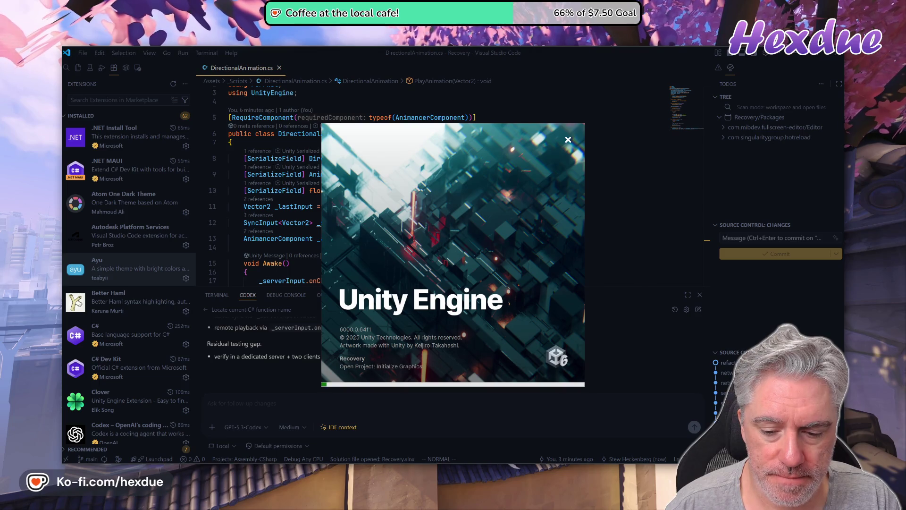
right_click(628, 467)
left_click(641, 443)
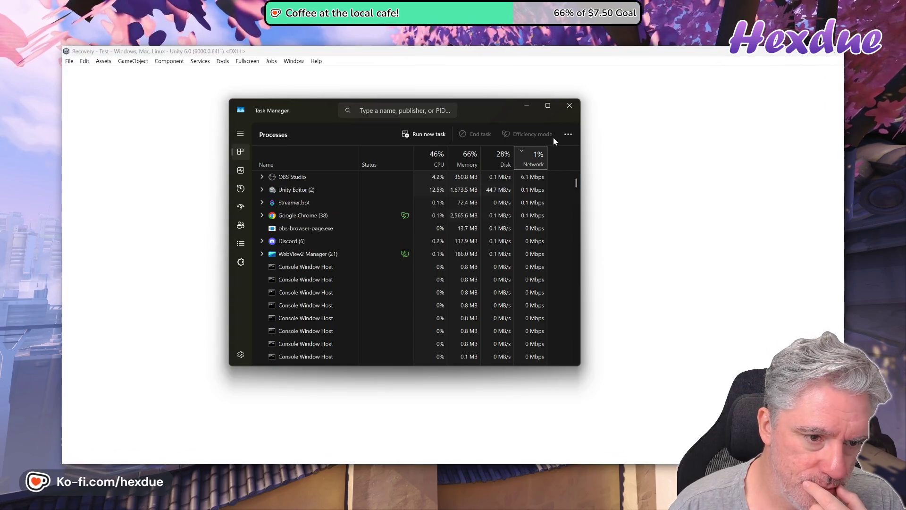
left_click(568, 106)
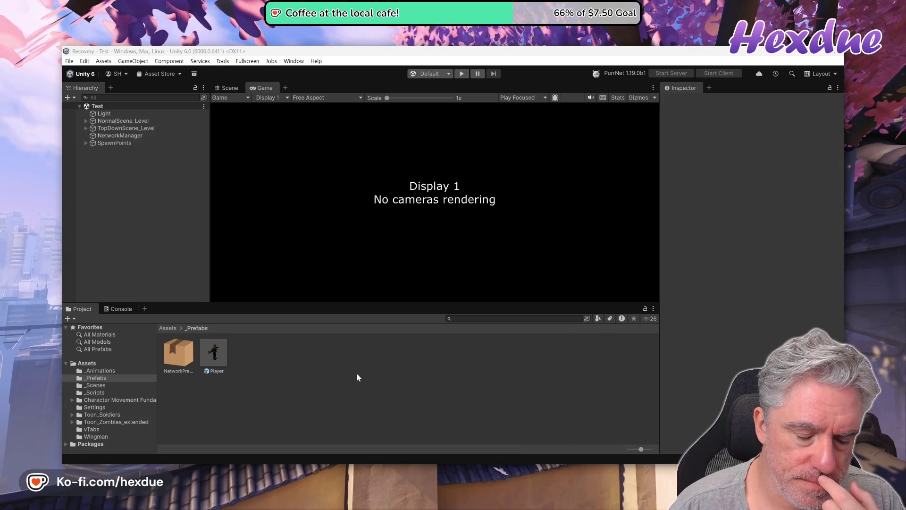
left_click(85, 63)
left_click(119, 349)
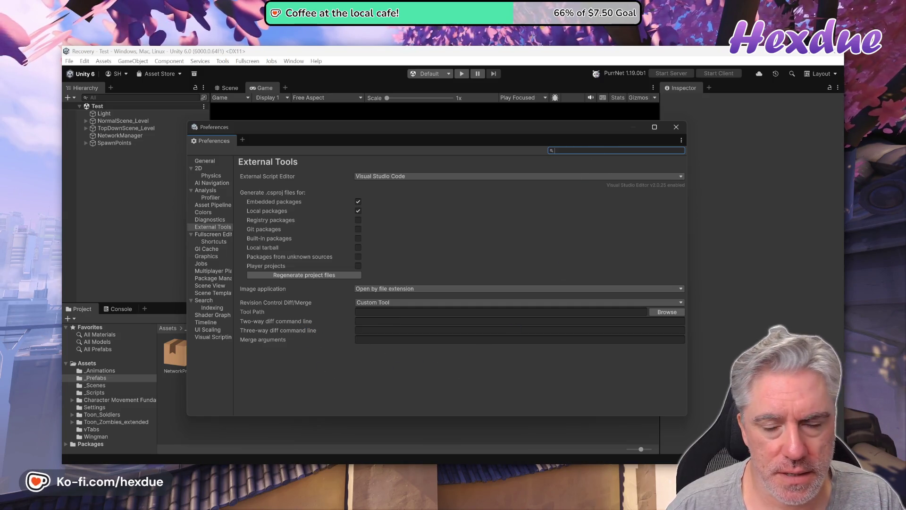
type("doma")
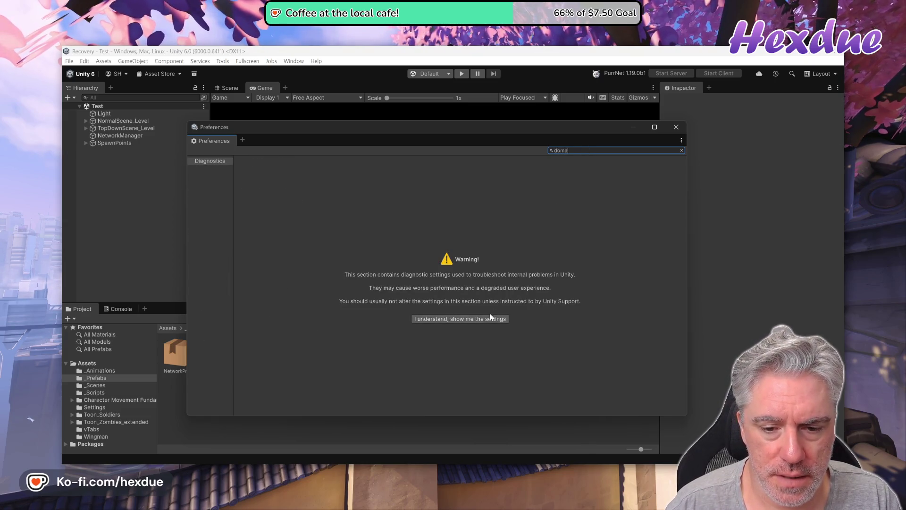
left_click(490, 318)
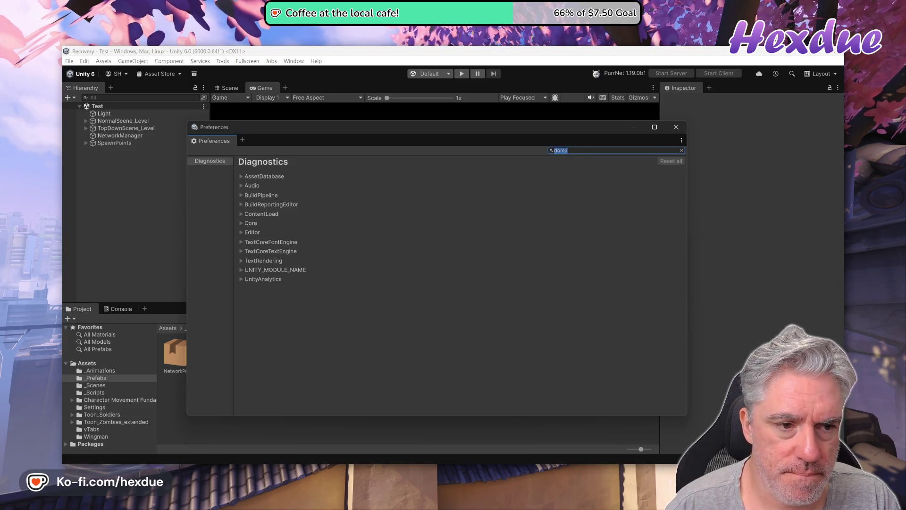
type("domain")
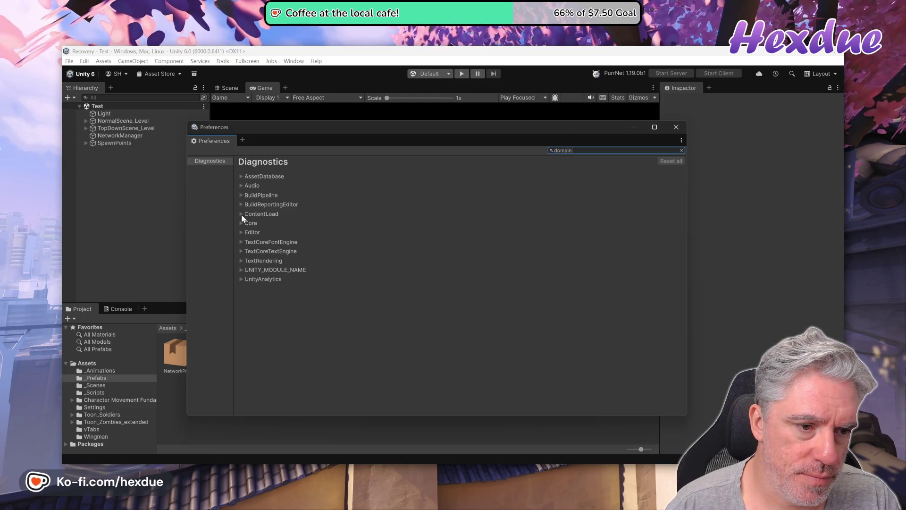
left_click(681, 150)
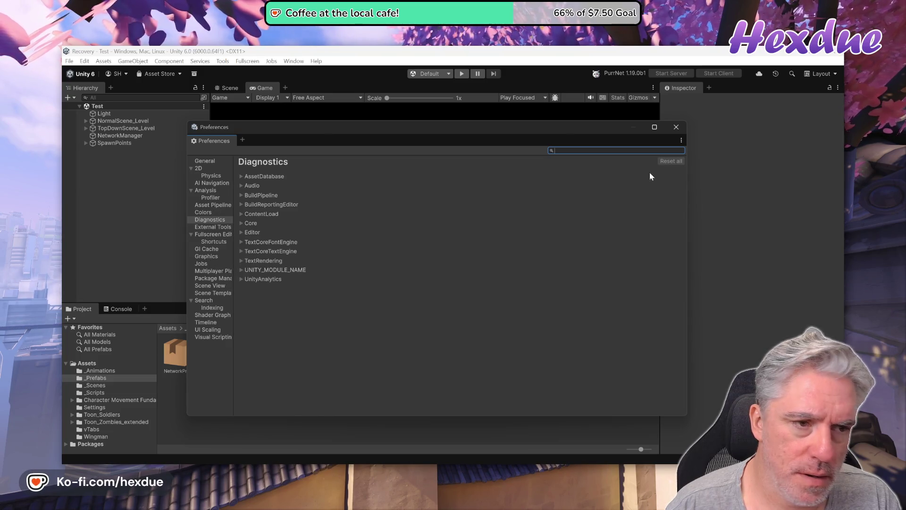
left_click(676, 127)
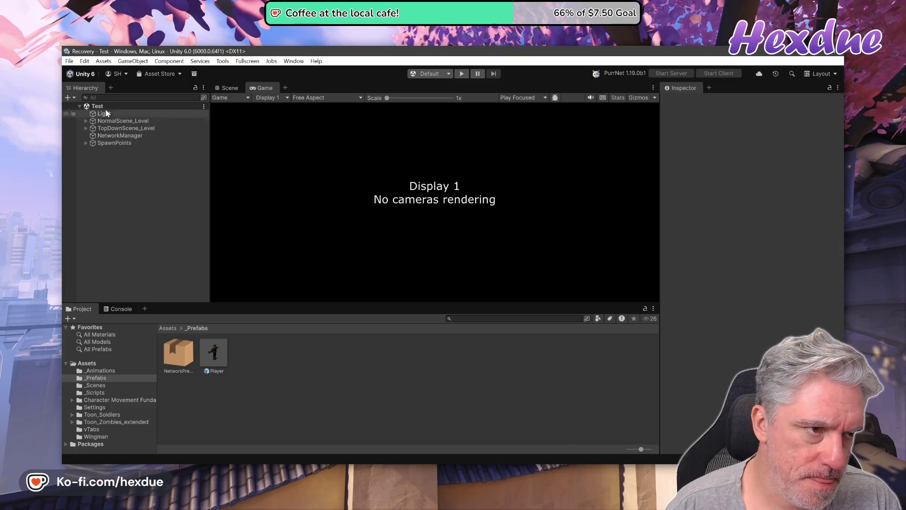
left_click(69, 61)
- Filter Project Settings for 'domain' and browse the Player page's Other Settings matches
mouse_move(85, 62)
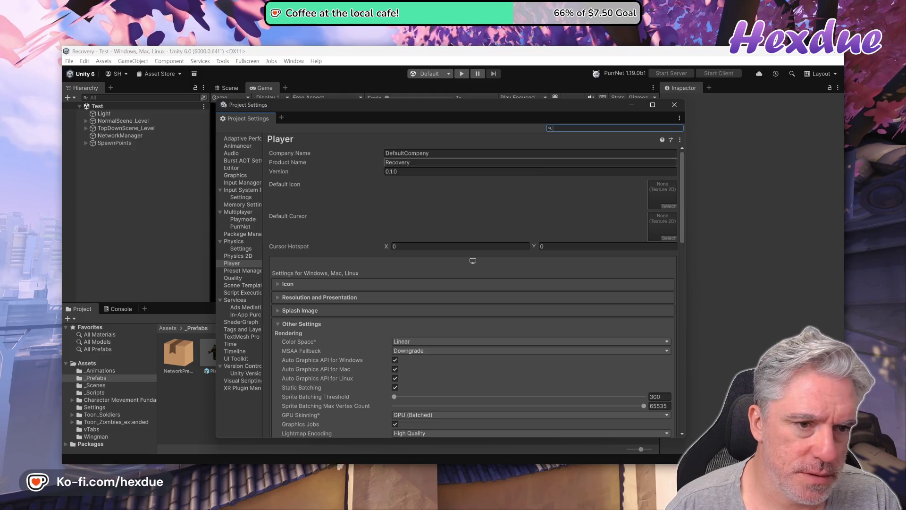
type("domain")
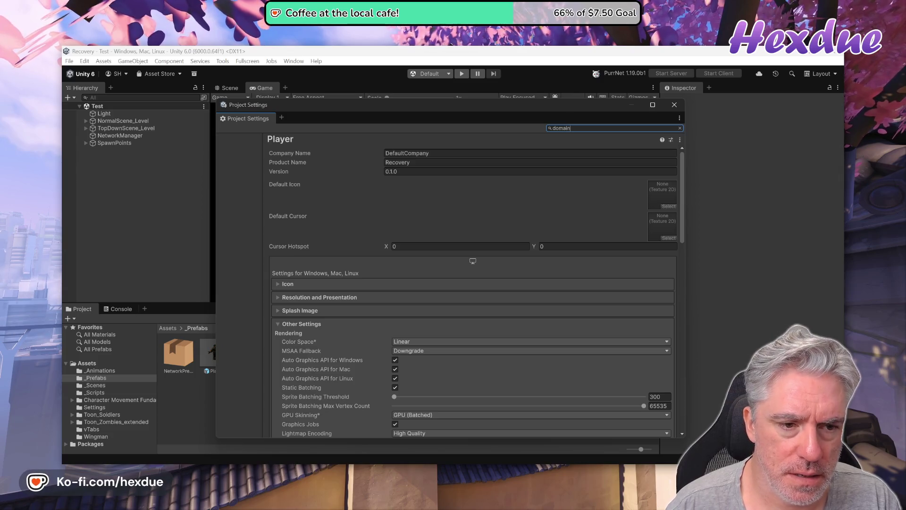
scroll(543, 272, "down", 8)
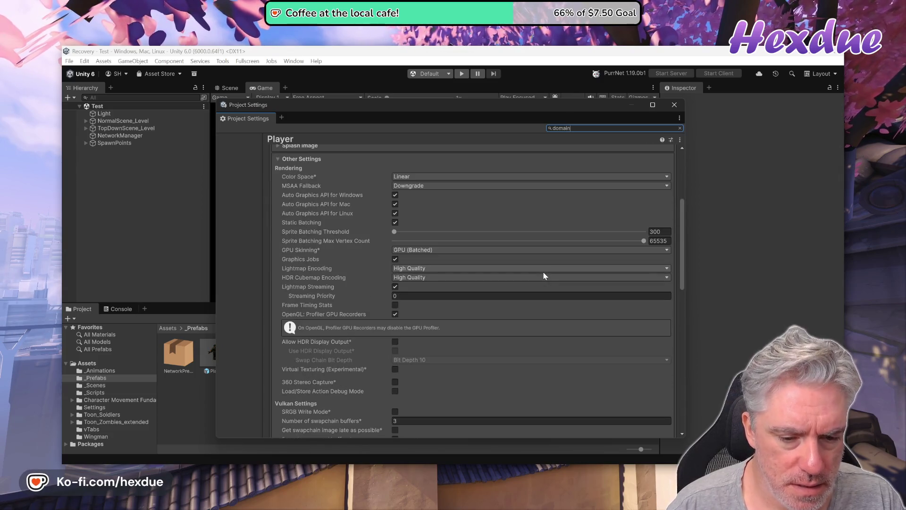
scroll(545, 276, "down", 3)
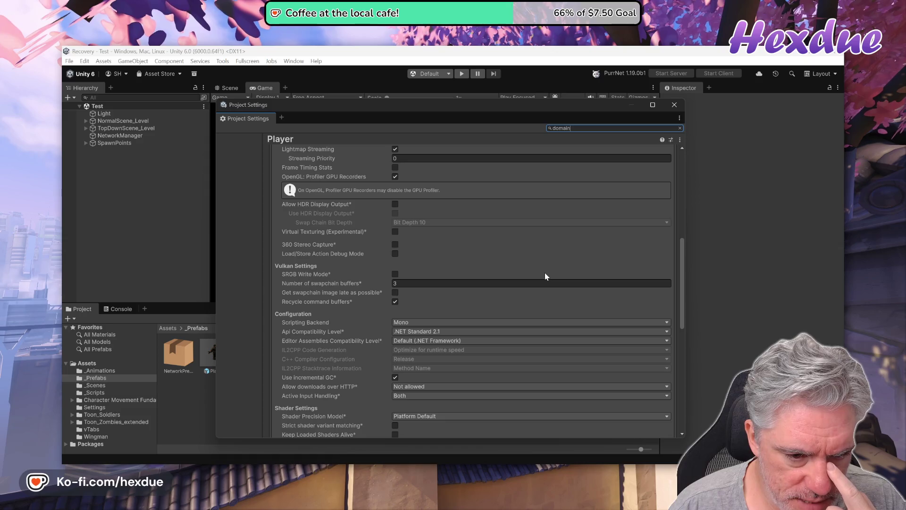
scroll(545, 276, "down", 3)
scroll(544, 278, "down", 2)
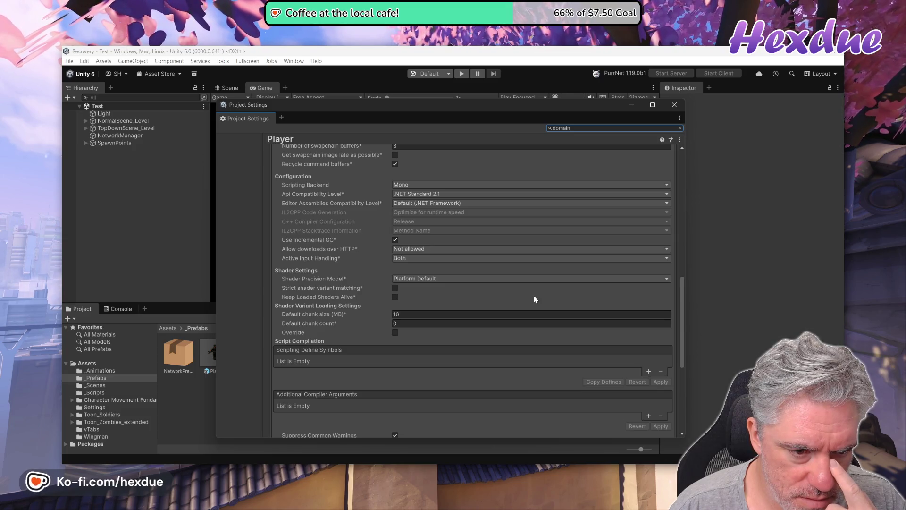
scroll(535, 298, "down", 3)
scroll(534, 298, "down", 3)
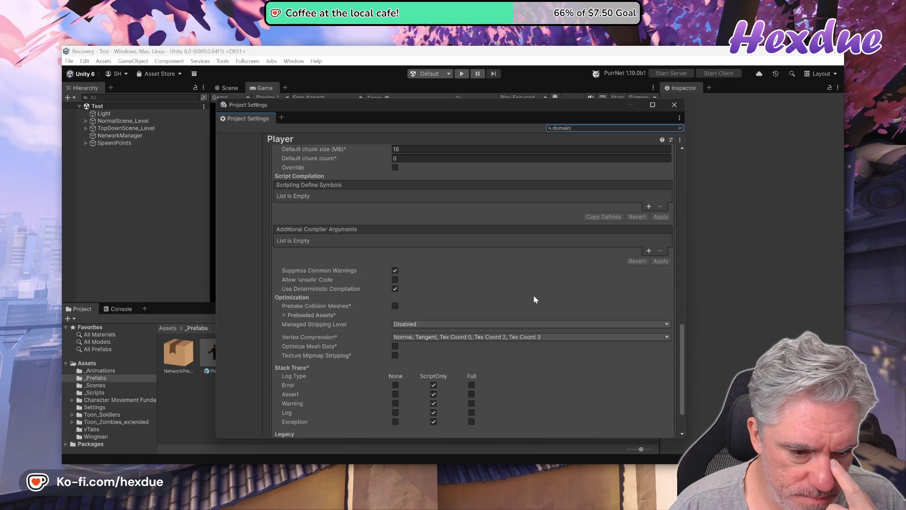
scroll(535, 299, "down", 2)
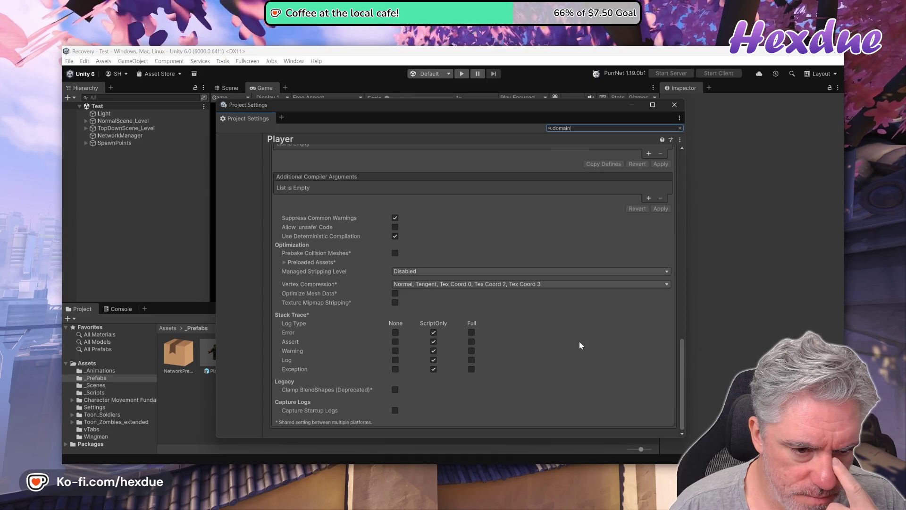
scroll(579, 341, "up", 5)
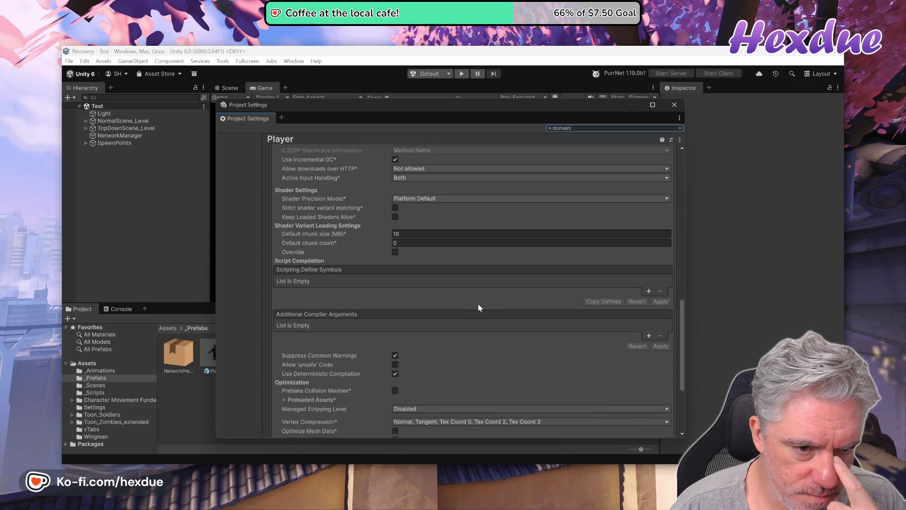
scroll(474, 302, "up", 2)
scroll(476, 302, "up", 4)
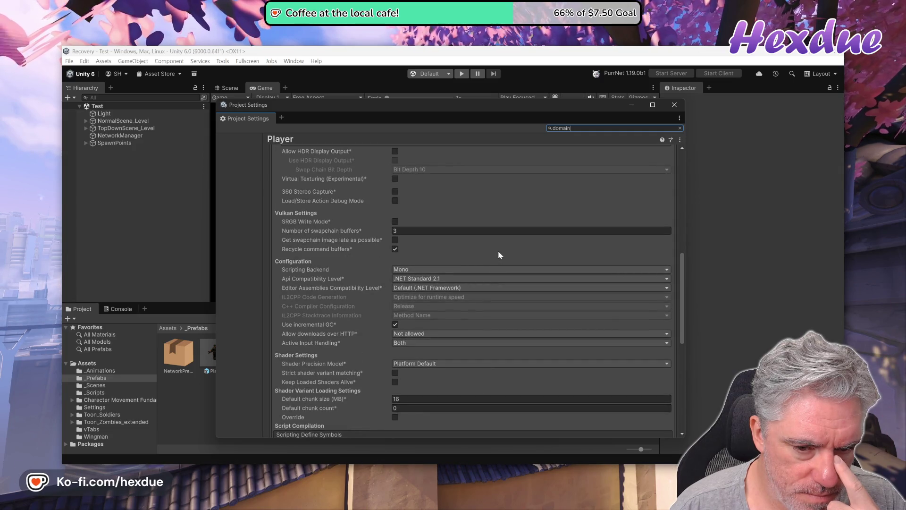
scroll(499, 252, "up", 5)
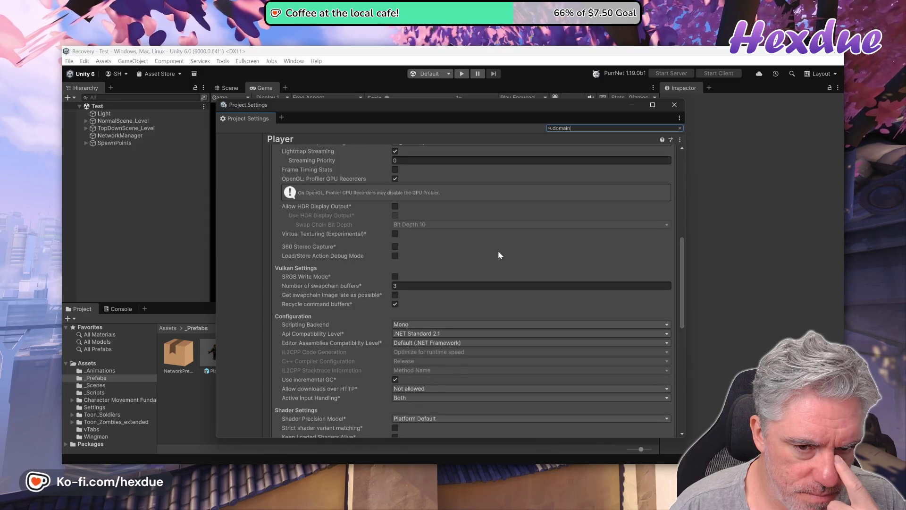
scroll(500, 268, "up", 5)
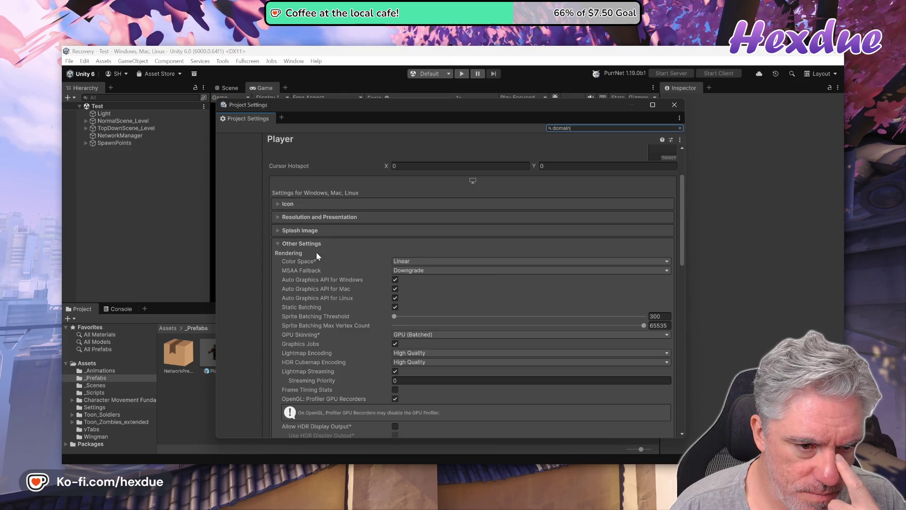
left_click(277, 243)
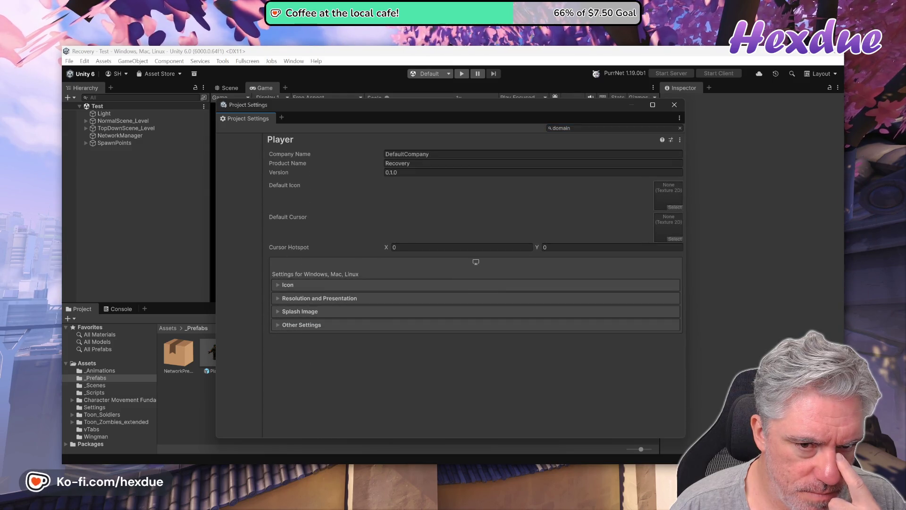
- Search 'reload', expand Other Settings to its Configuration options, then clear the search filter
left_click(599, 128)
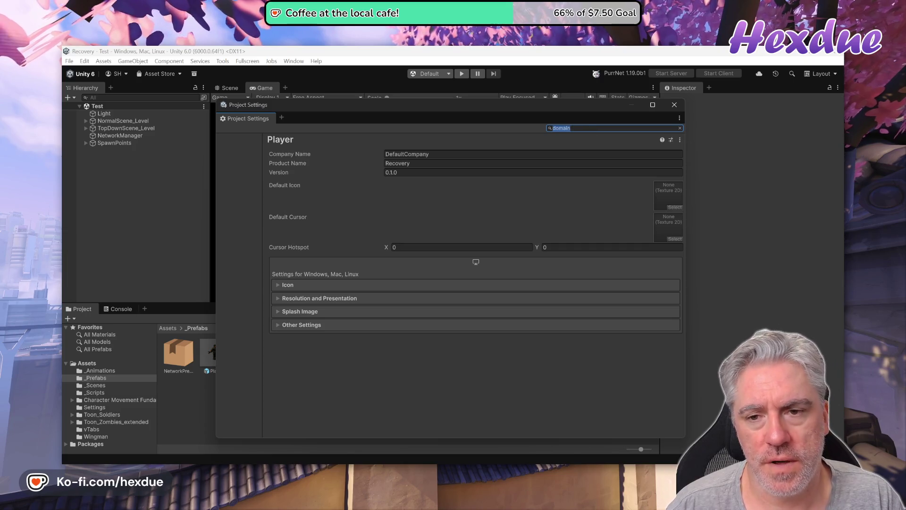
type("relo")
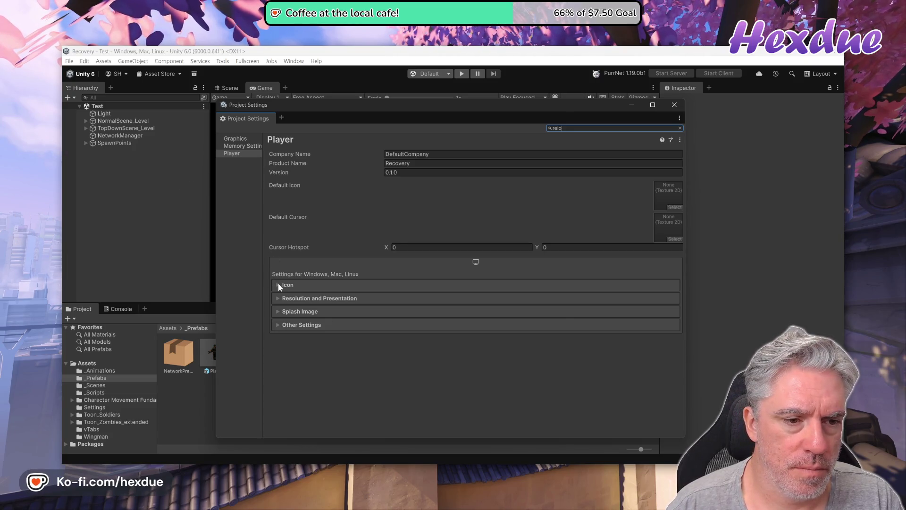
type("ad")
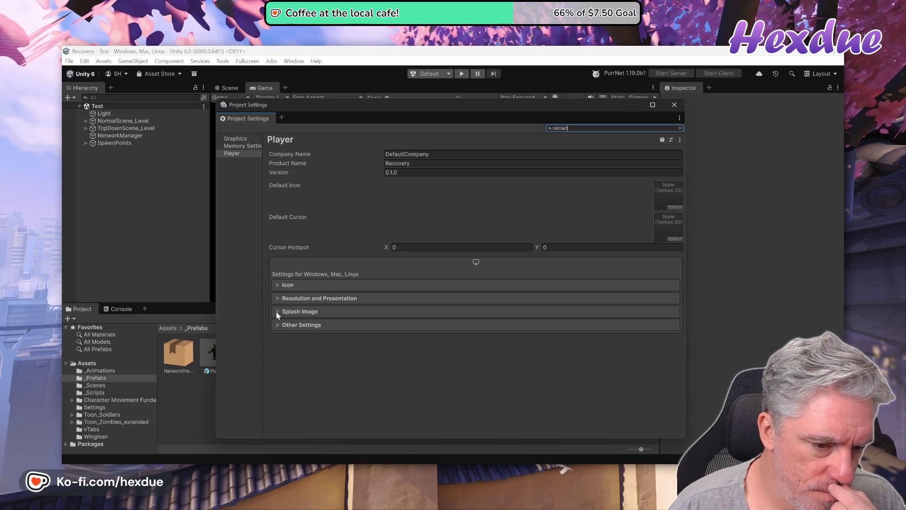
left_click(278, 325)
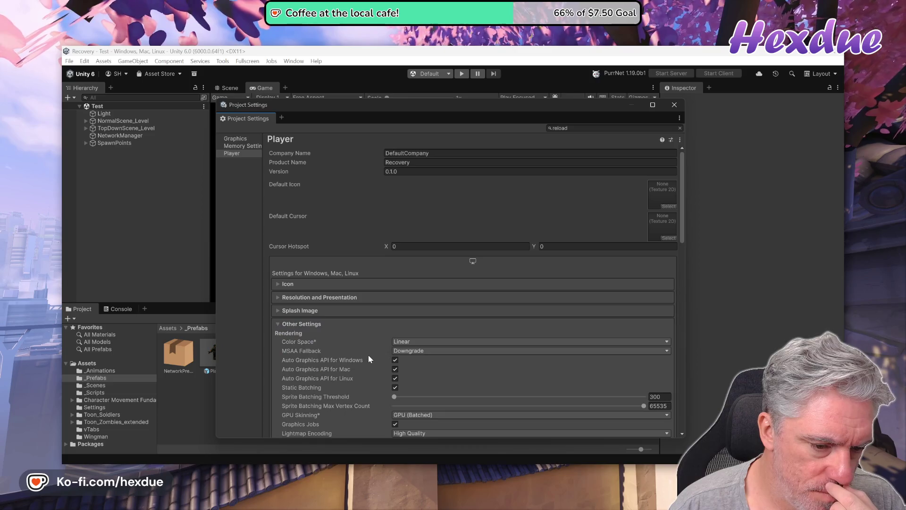
scroll(368, 355, "down", 5)
scroll(334, 381, "down", 3)
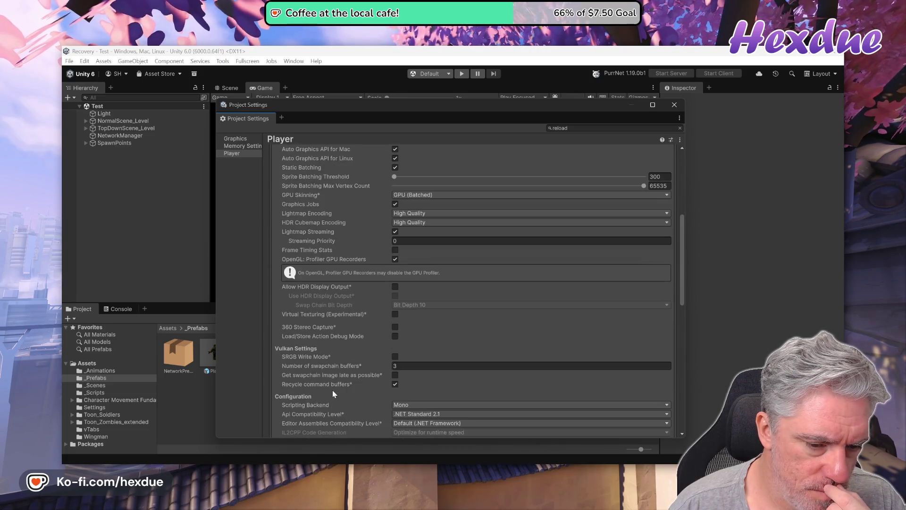
scroll(332, 393, "down", 3)
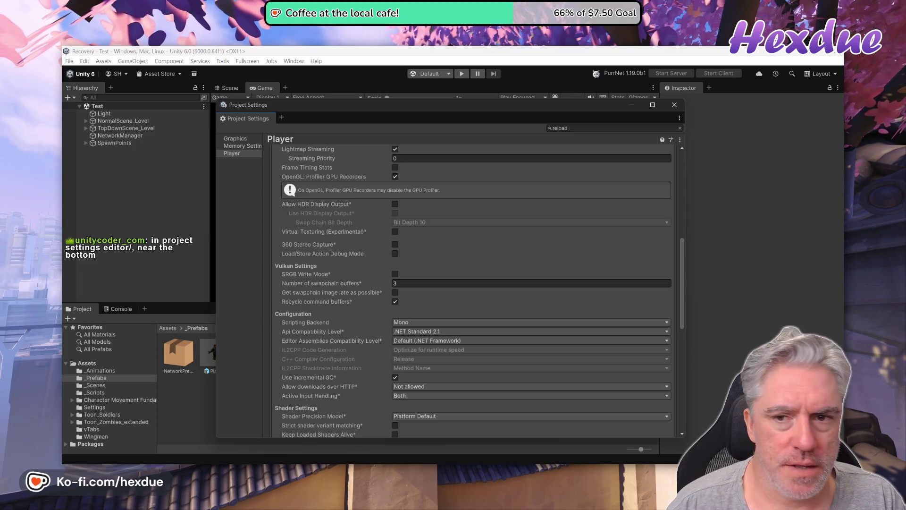
left_click(680, 128)
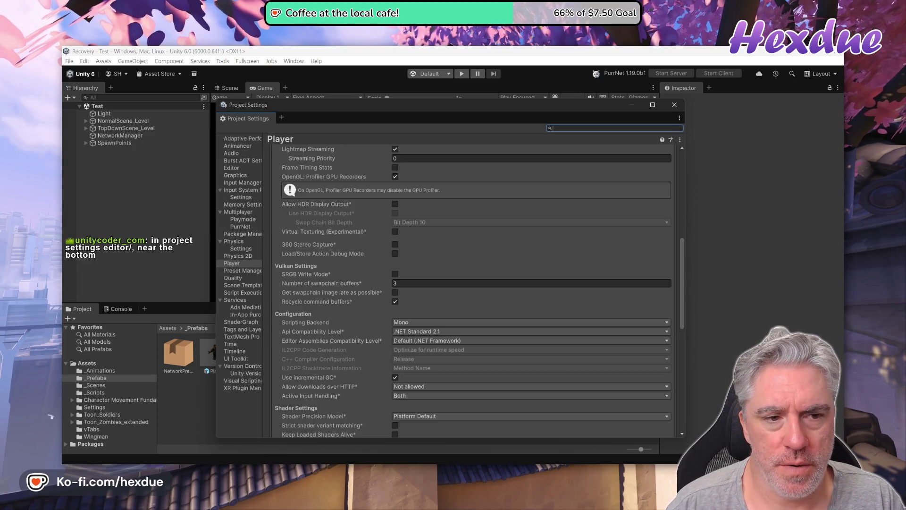
- On the Editor settings page, set 'When entering Play Mode' to 'Do not reload Domain or Scene'
left_click(235, 162)
left_click(232, 168)
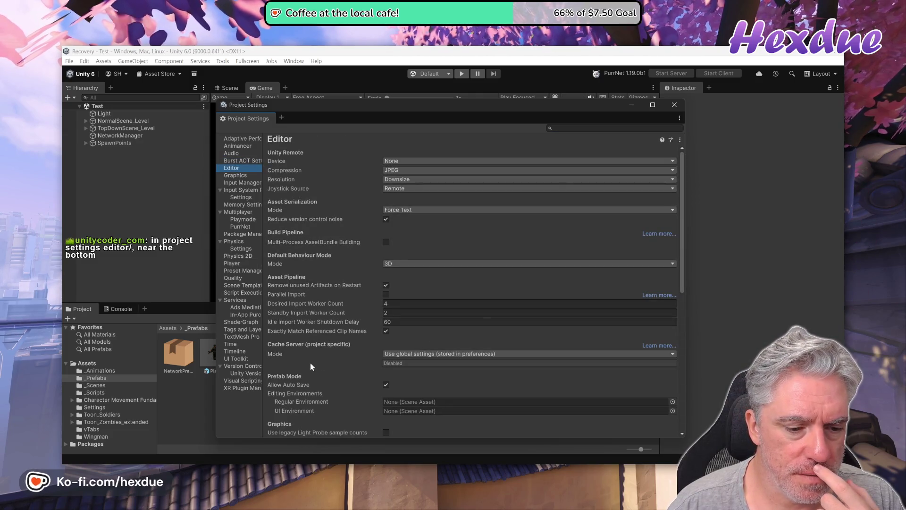
scroll(327, 374, "down", 10)
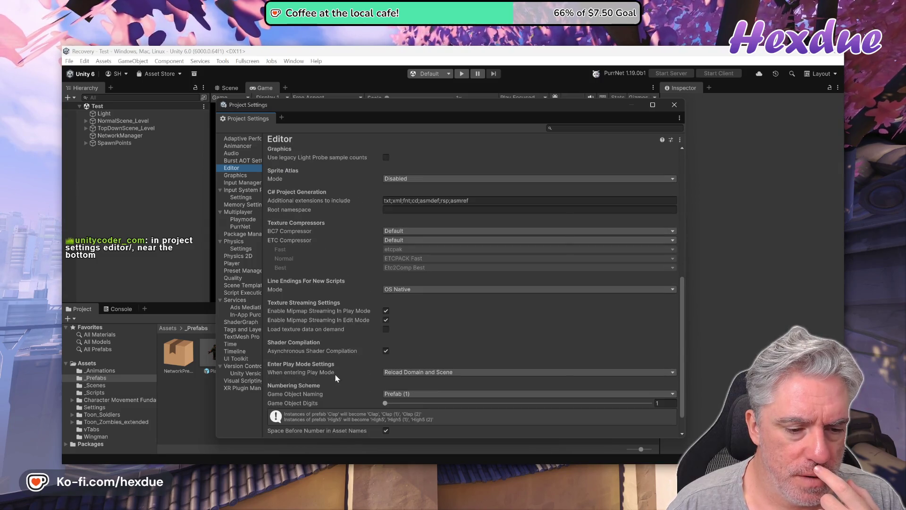
left_click(399, 373)
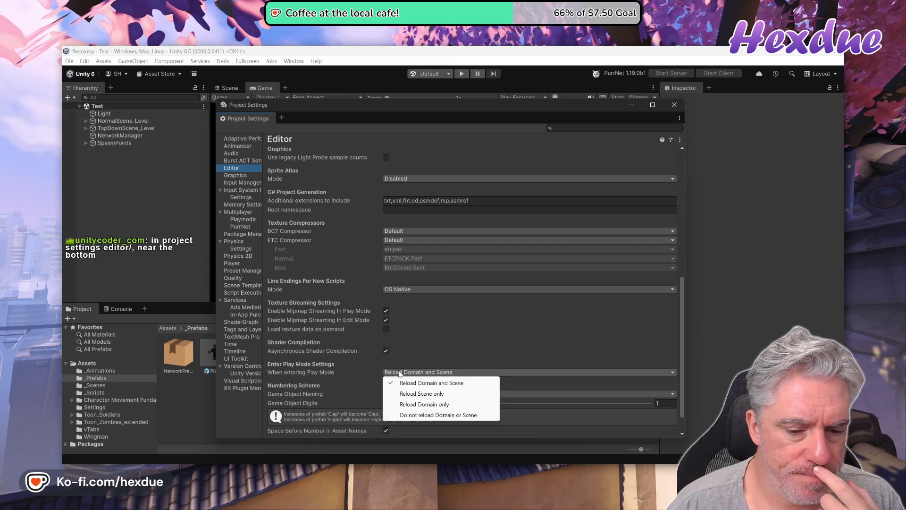
left_click(435, 415)
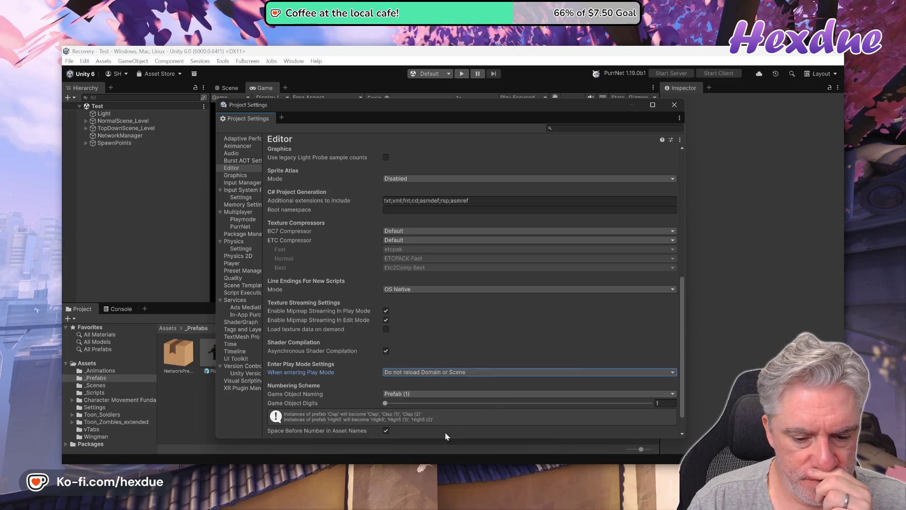
- Close Unity's Project Settings window
mouse_move(423, 472)
left_click(423, 424)
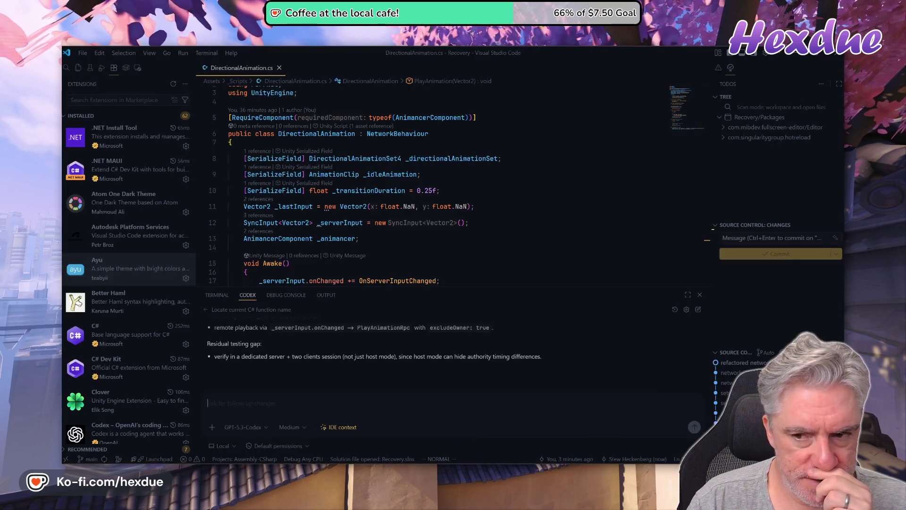
key("alt+Tab")
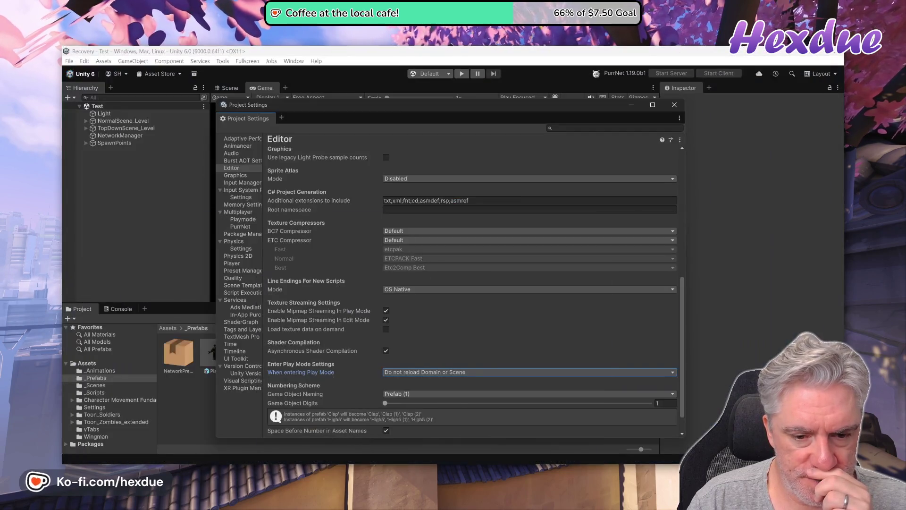
left_click(675, 105)
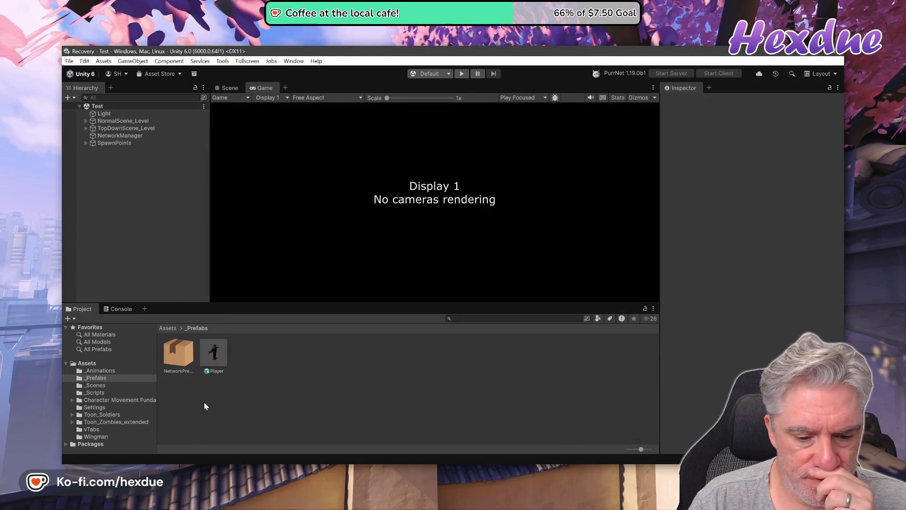
- Save the Test scene from its Hierarchy context menu
key("alt+Tab")
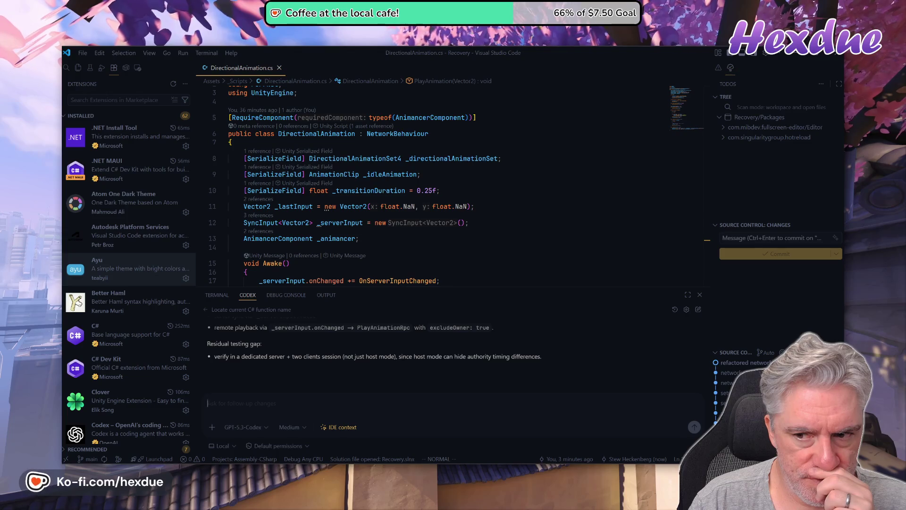
key("alt+Tab")
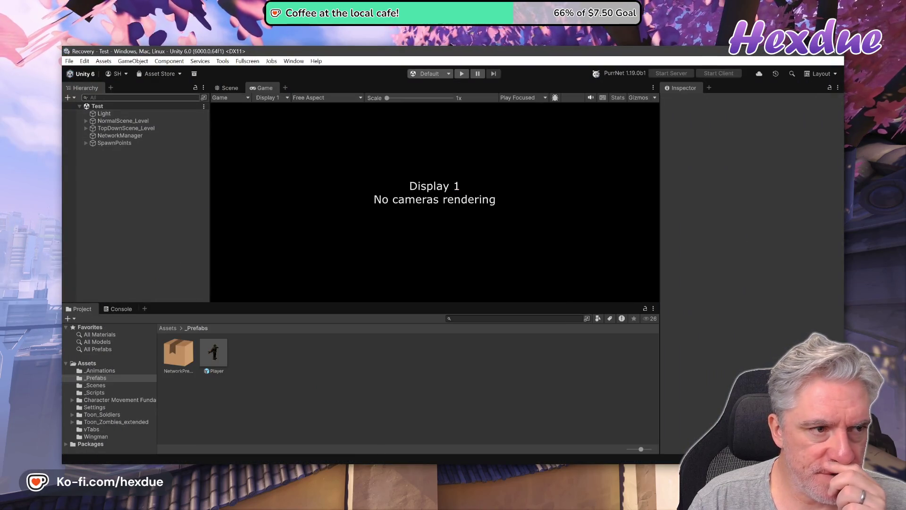
right_click(127, 105)
left_click(132, 107)
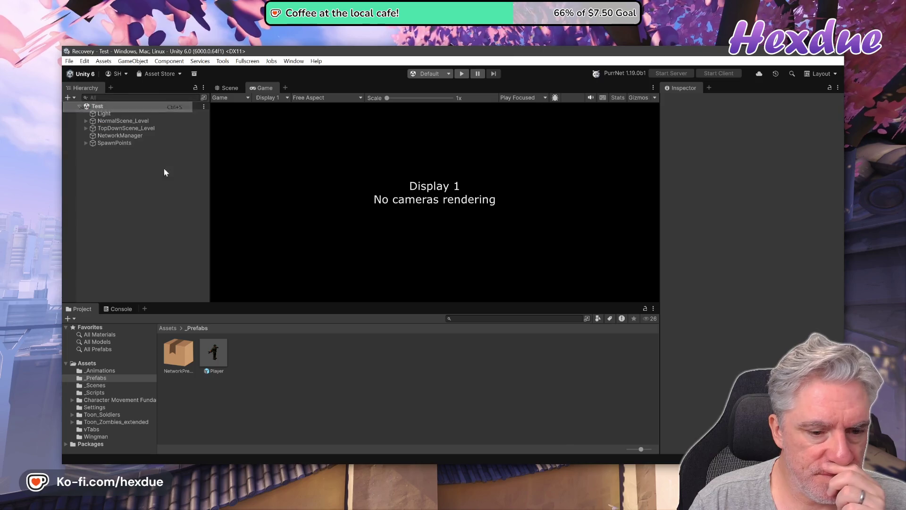
- View the EditorSettings.asset diff showing m_EnterPlayModeOptions changed from 0 to 3
key("alt+Tab")
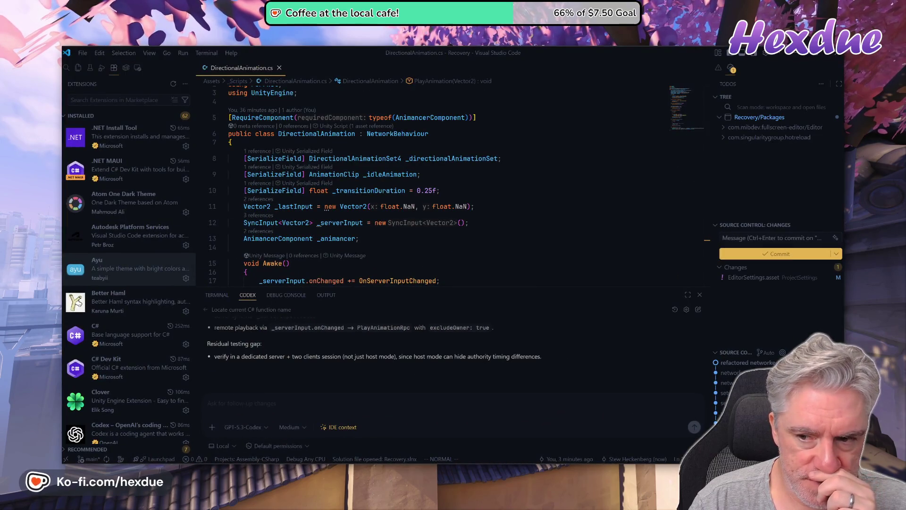
left_click(737, 278)
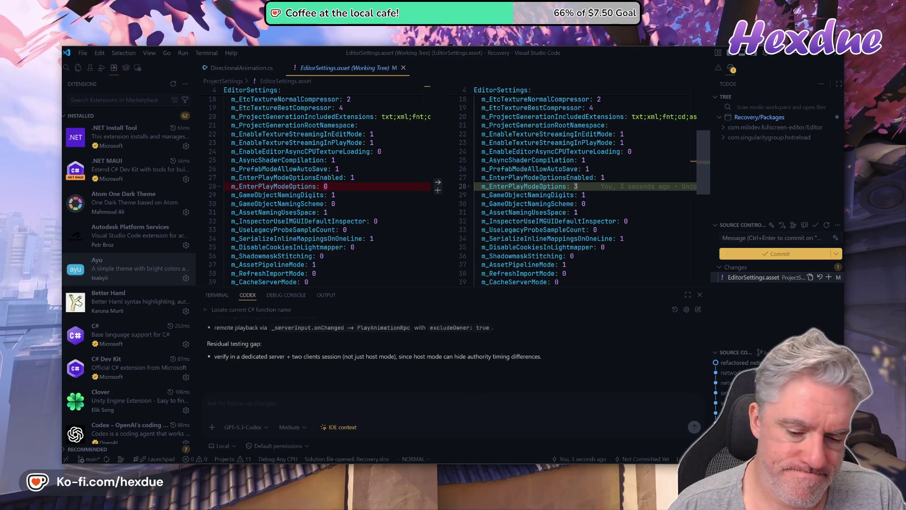
key("alt+Tab")
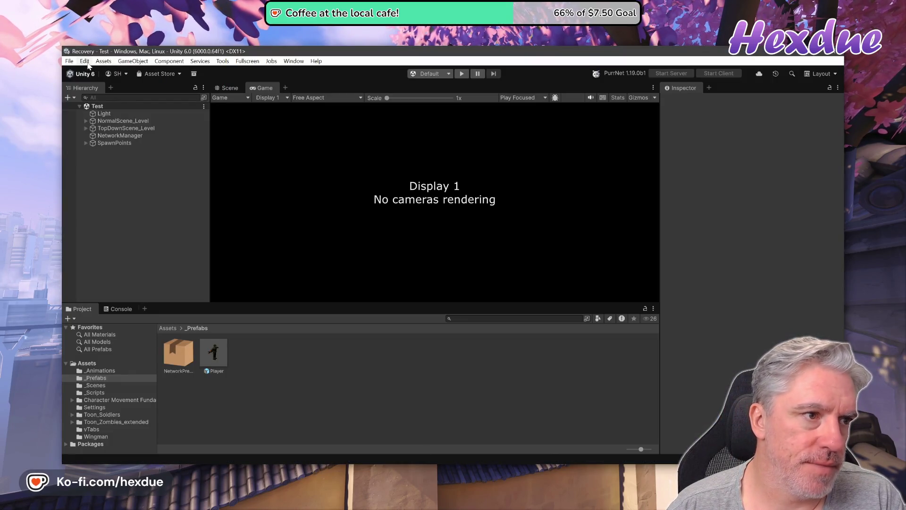
- Confirm in Editor project settings that Enter Play Mode uses 'Do not reload Domain or Scene'
left_click(85, 61)
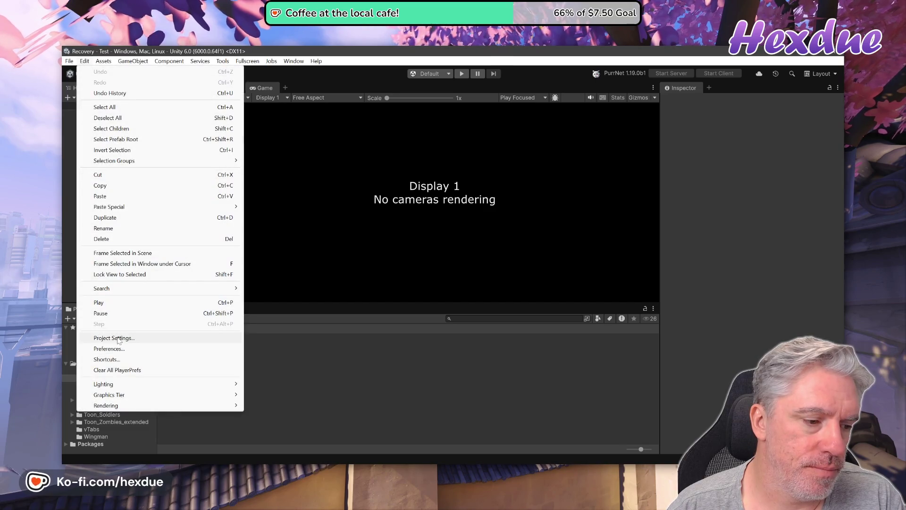
left_click(114, 338)
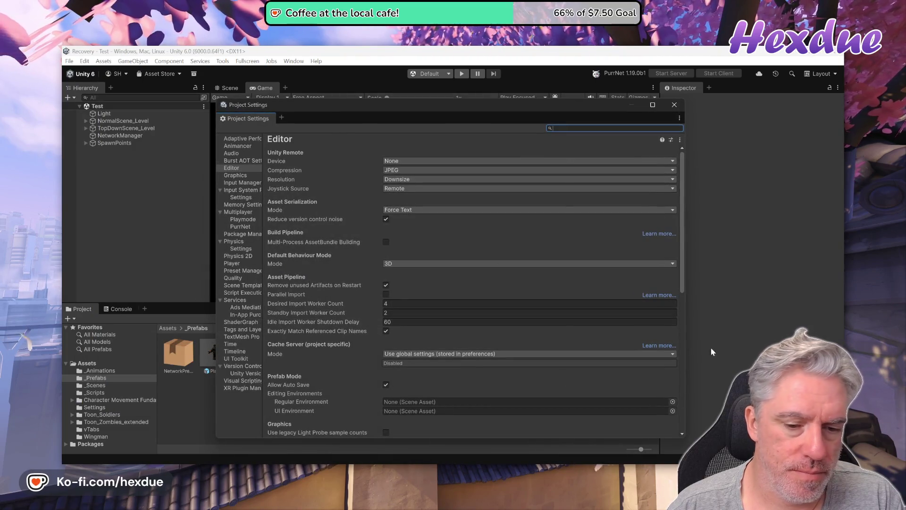
mouse_move(679, 233)
left_mouse_down()
mouse_move(684, 358)
mouse_move(657, 405)
left_mouse_up()
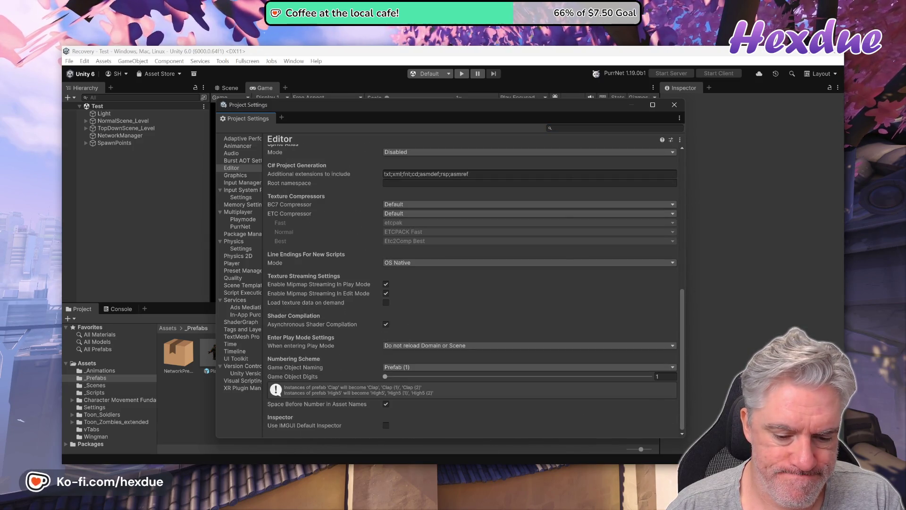
key("alt+Tab")
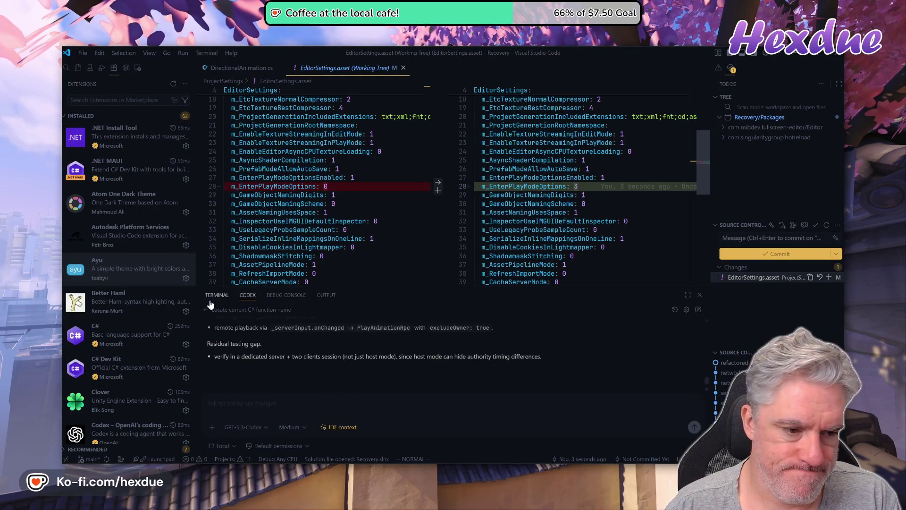
- Check the repository status and uncommitted changes with git st and git diff in the terminal
left_click(210, 300)
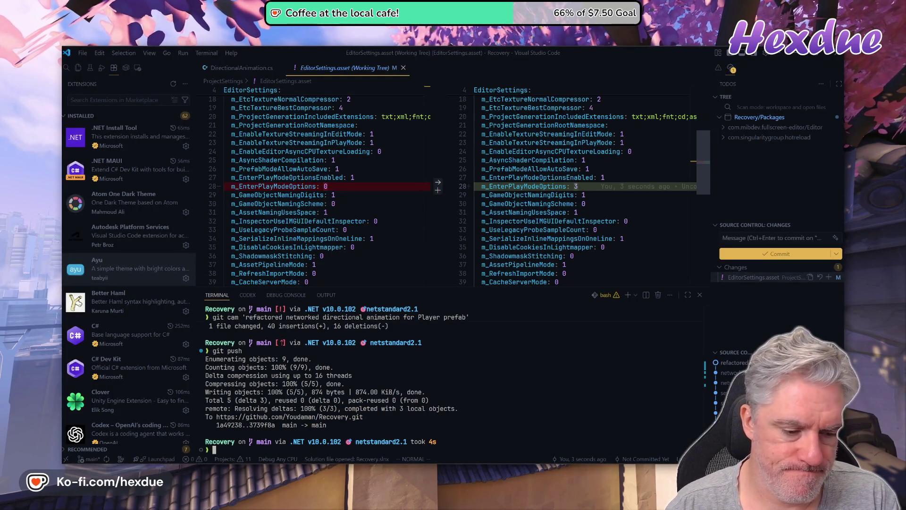
type("git st")
key("Return")
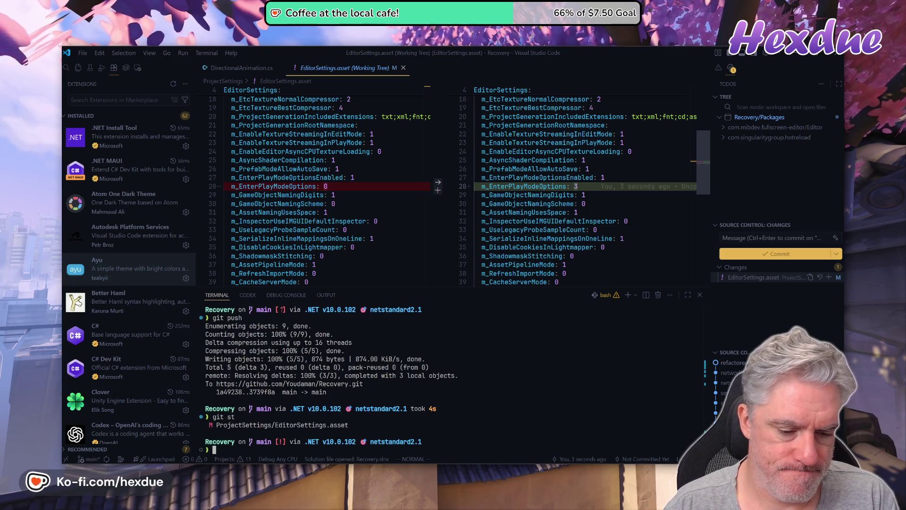
type("f")
key("Return")
type("git cam 'do not re")
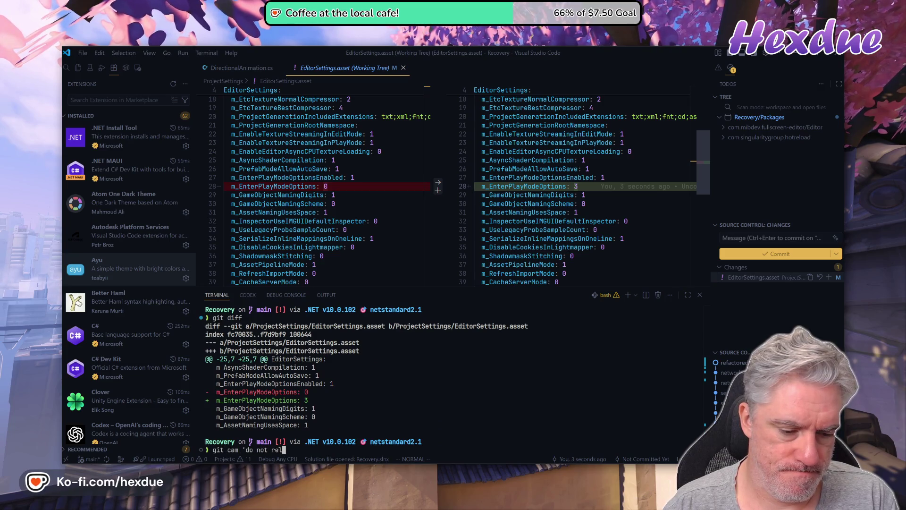
- Commit with git cam and message 'do not reload domain or scene when entering play mode'
type("oad")
key("alt+Tab")
key("alt+Tab")
type("domain")
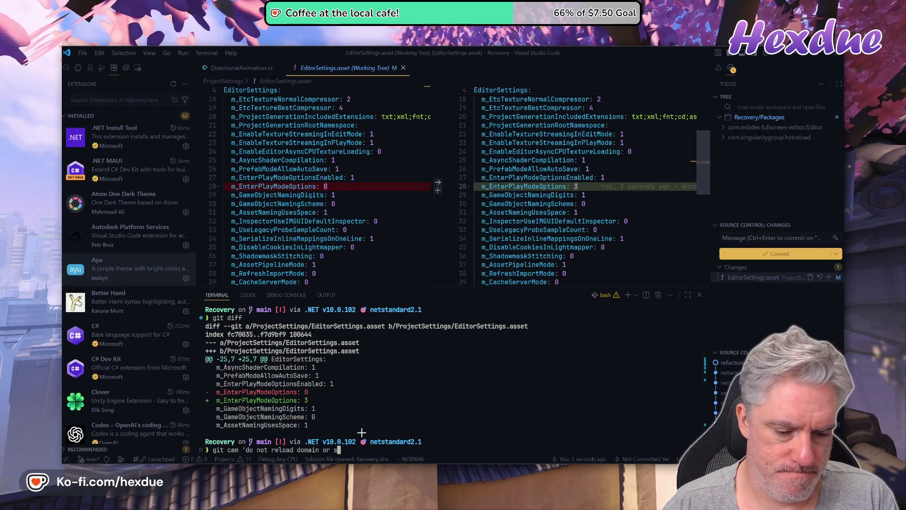
type(" wh")
type("en ent")
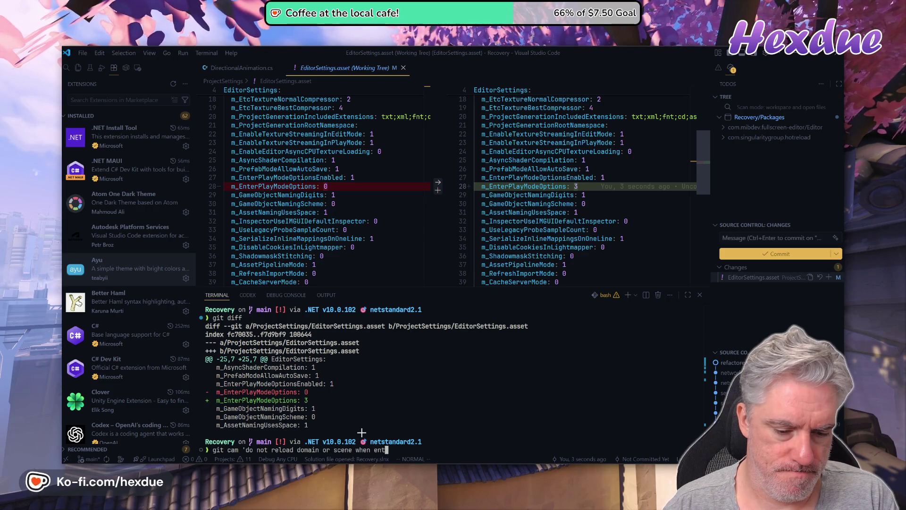
type(" play")
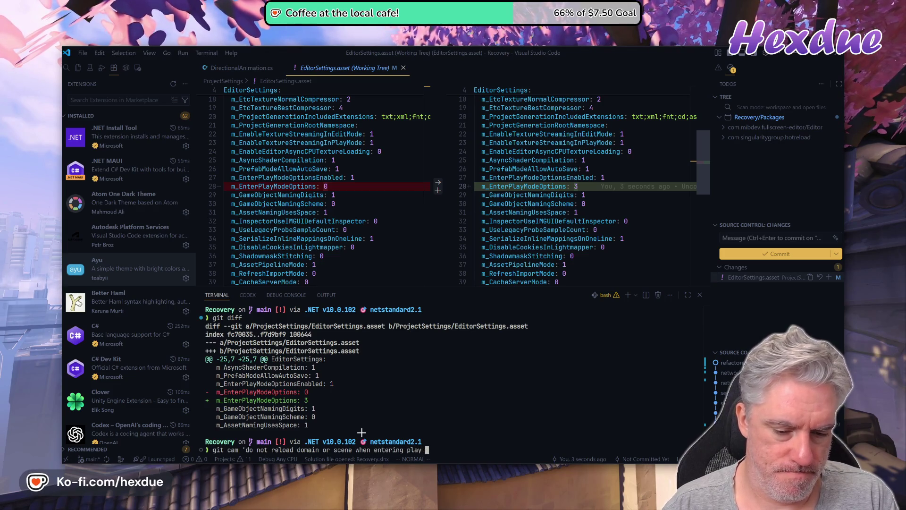
key("alt+Tab")
key("alt+Tab")
type("mode'")
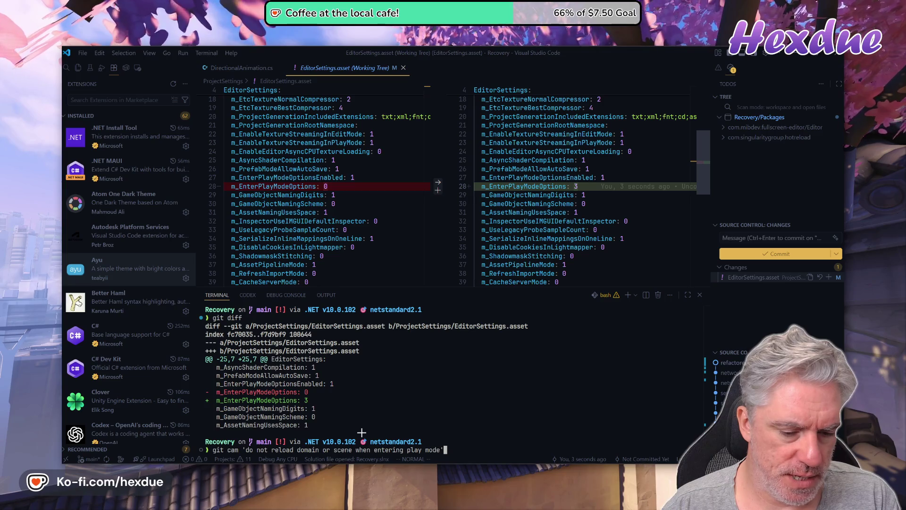
key("alt+Tab")
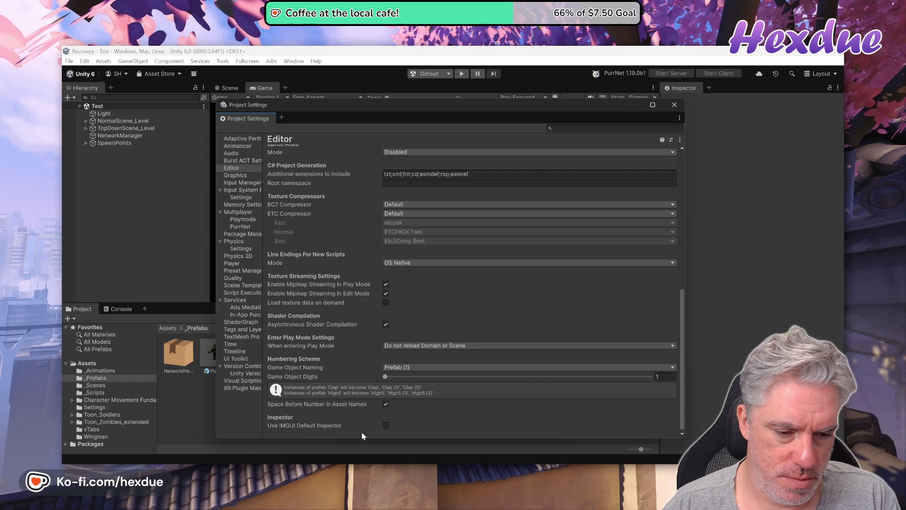
key("alt+Tab")
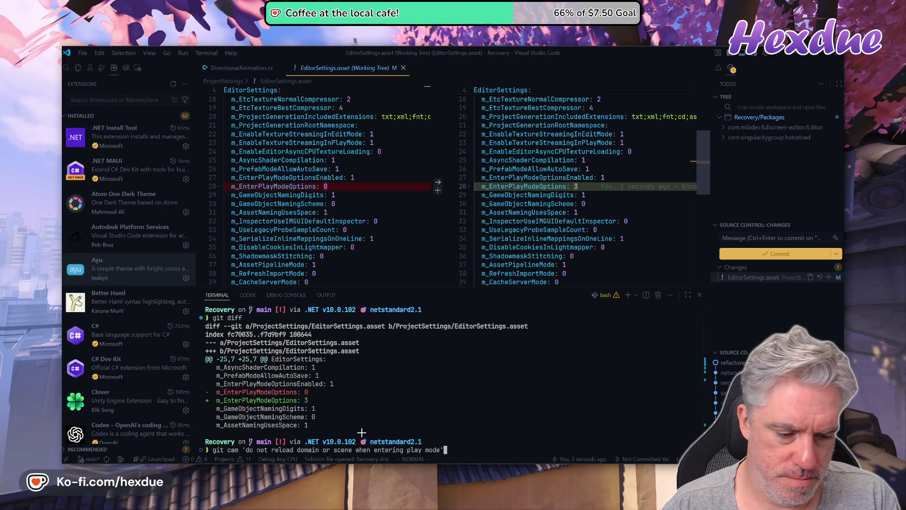
key("Return")
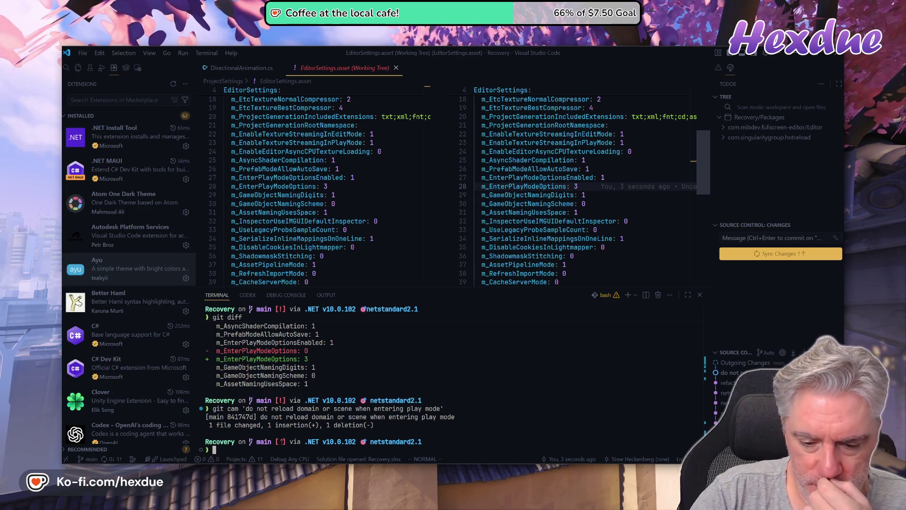
mouse_move(443, 467)
left_click(443, 427)
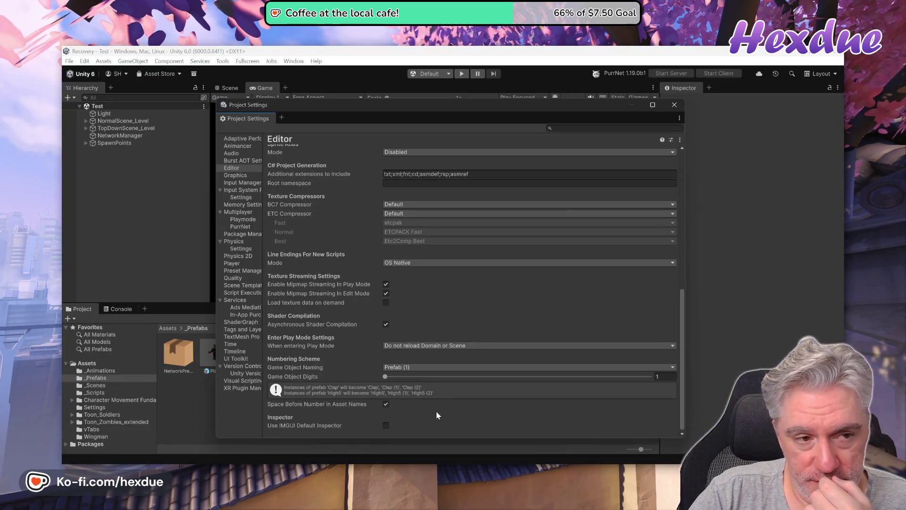
- Close Project Settings, then enter and exit Play mode to test the Test scene
left_click(673, 106)
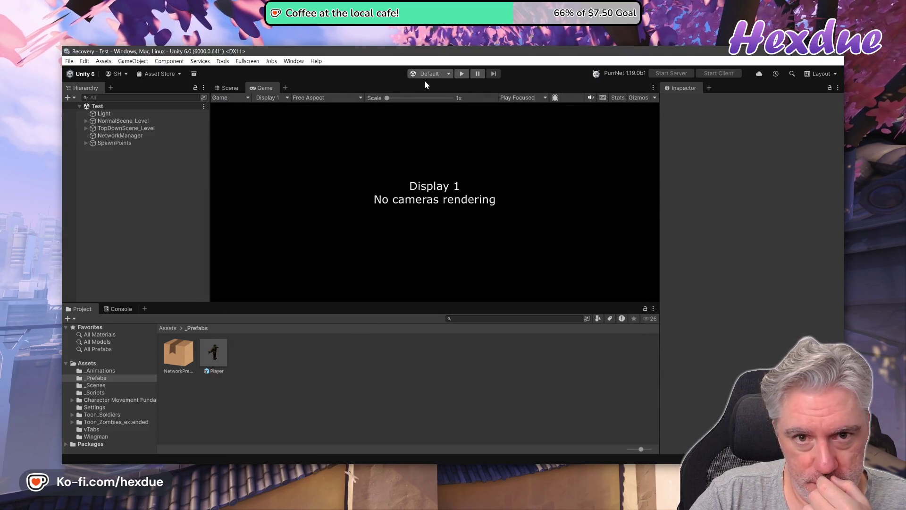
left_click(462, 74)
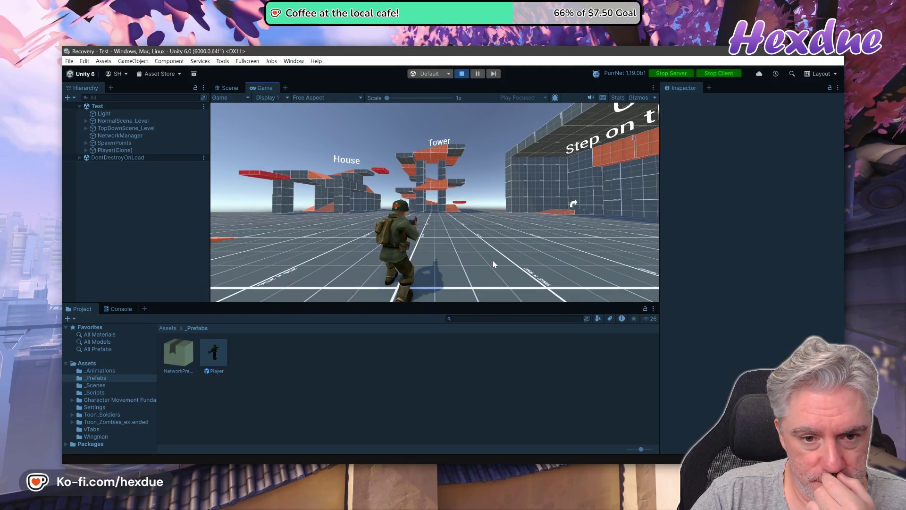
left_click(462, 75)
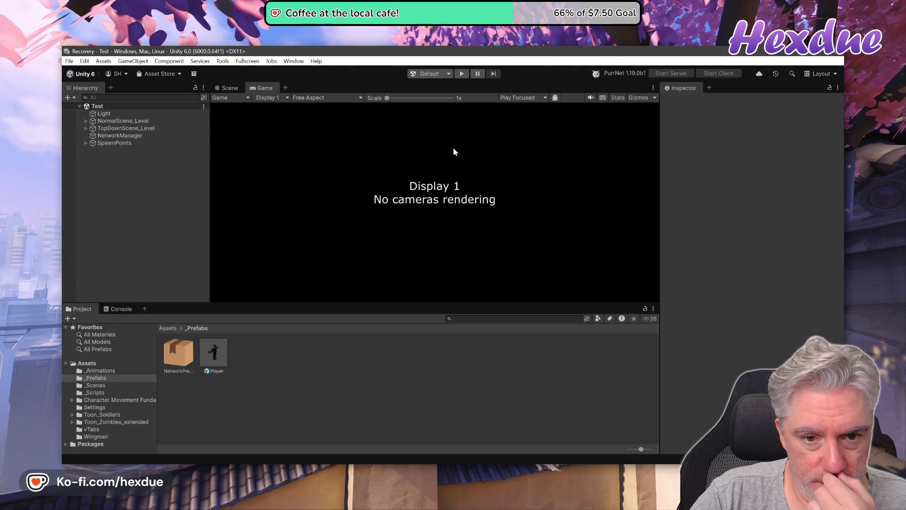
left_click(293, 61)
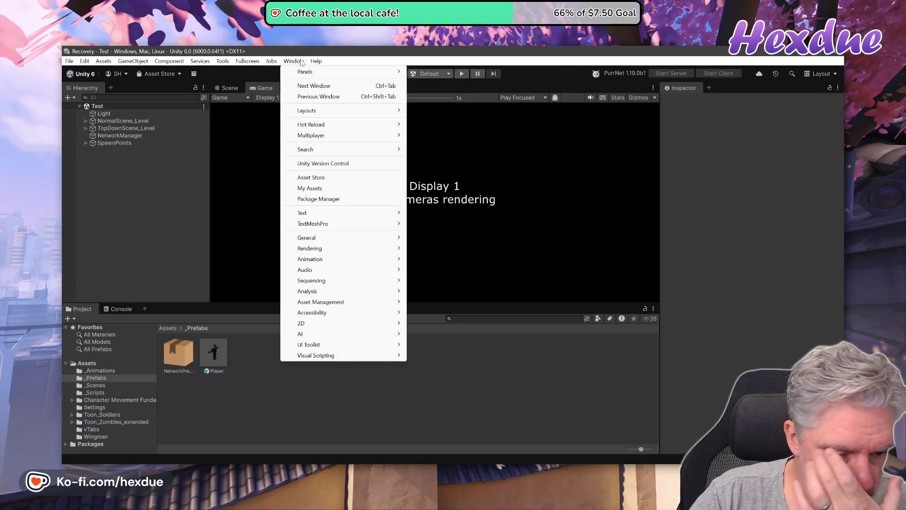
- Activate virtual Player 2 in the multiplayer play mode settings
mouse_move(319, 251)
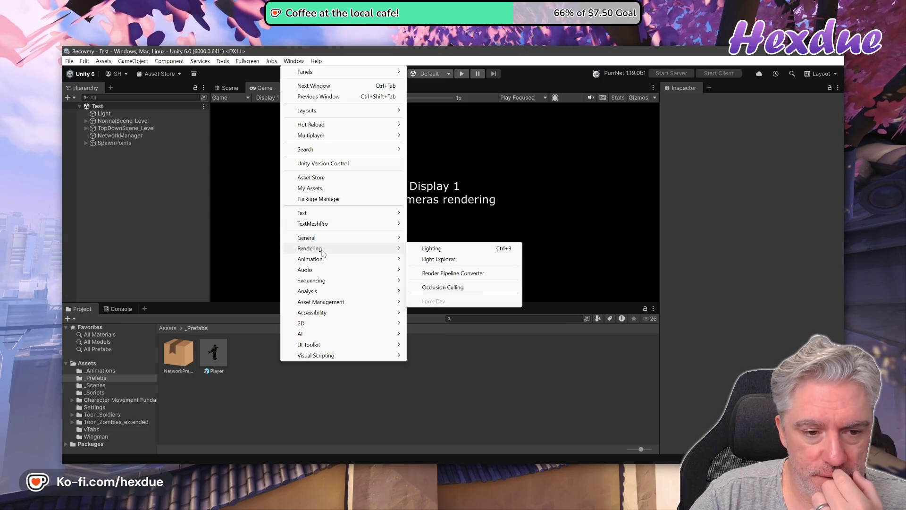
mouse_move(371, 136)
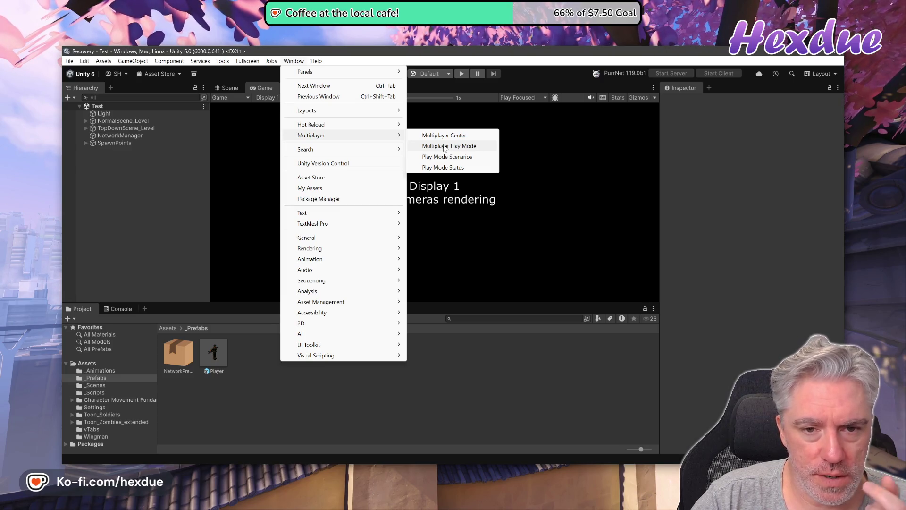
left_click(444, 146)
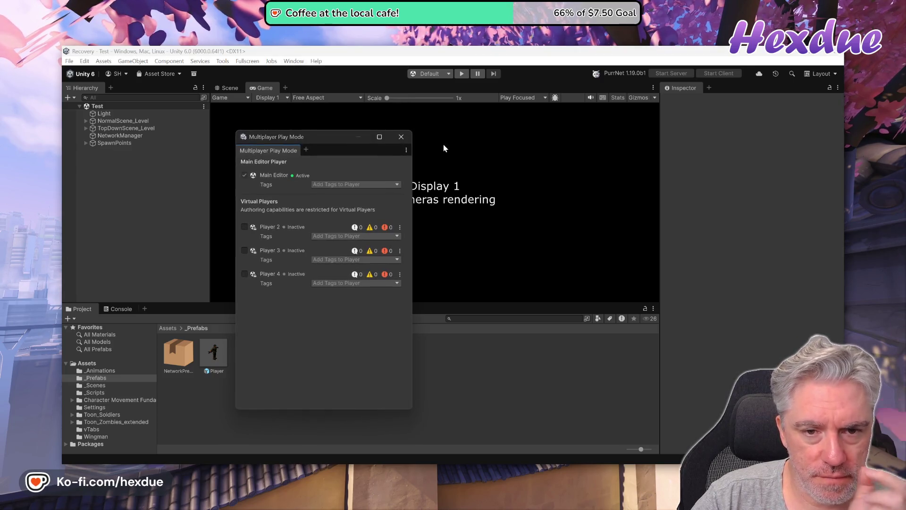
left_click(245, 226)
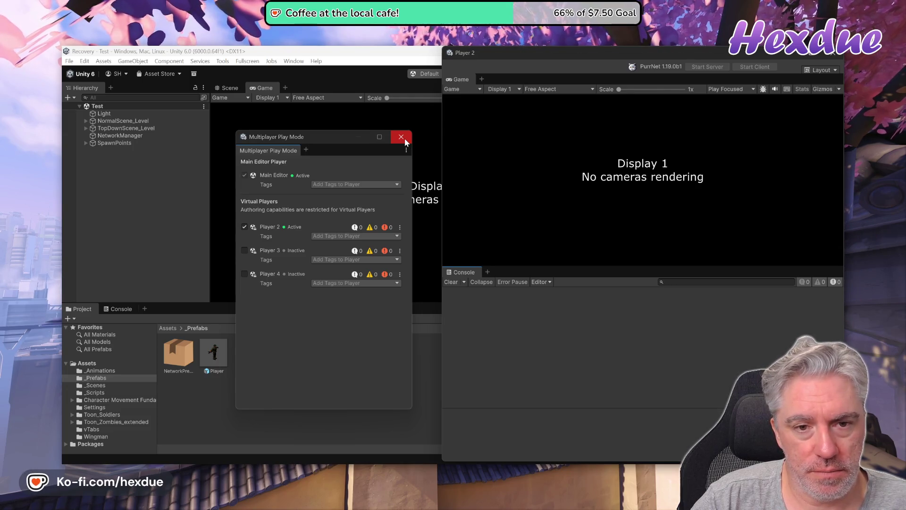
left_click(401, 137)
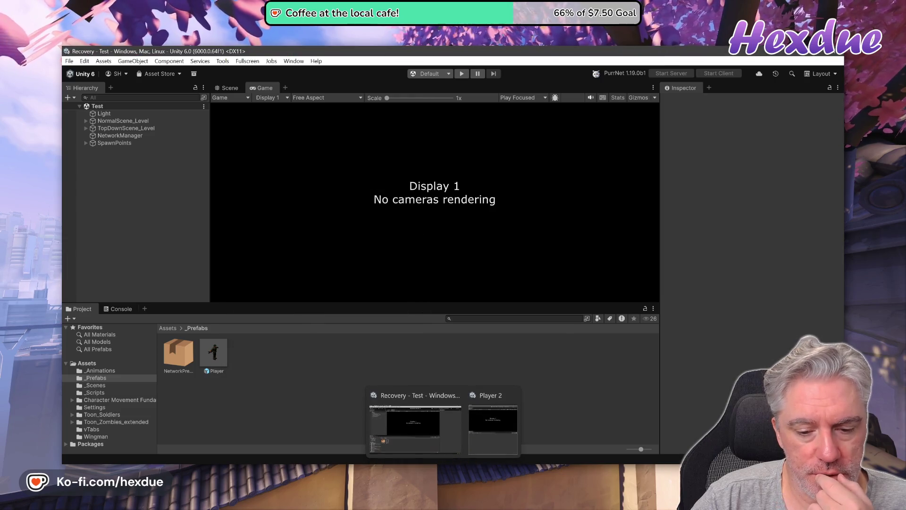
- Run a two-player play test with the Player 2 window, stop it, and switch to the Asset Store page
left_click(492, 424)
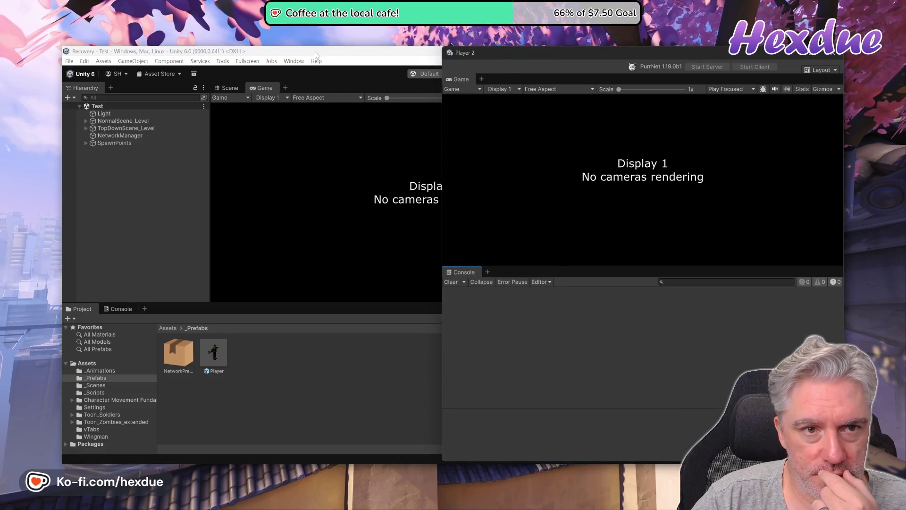
left_click(315, 53)
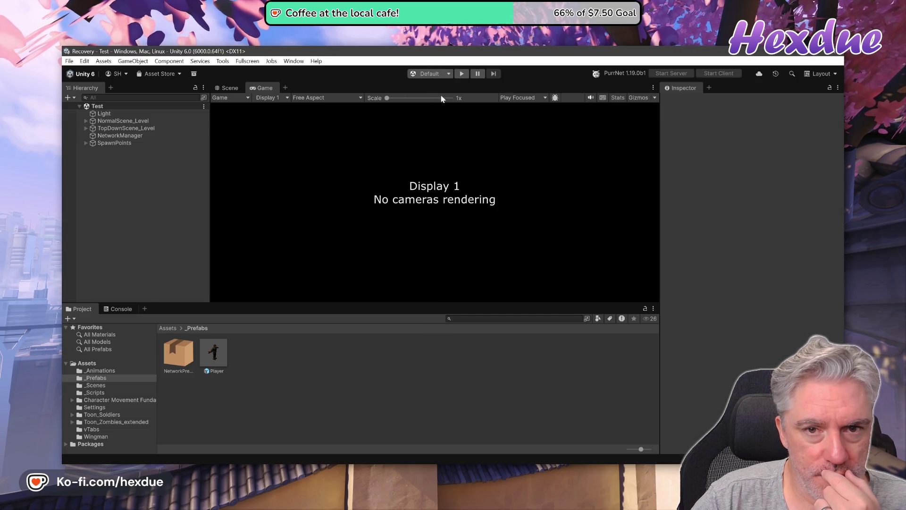
left_click(460, 74)
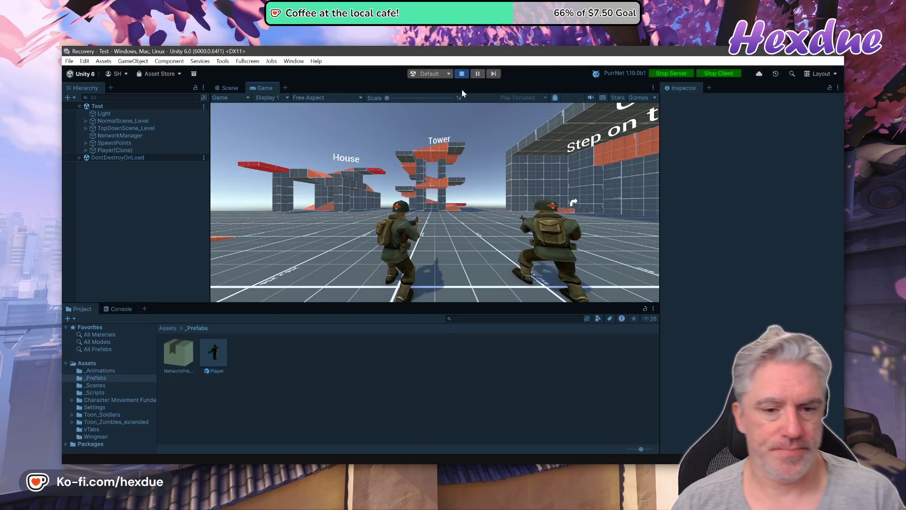
key("alt+Tab")
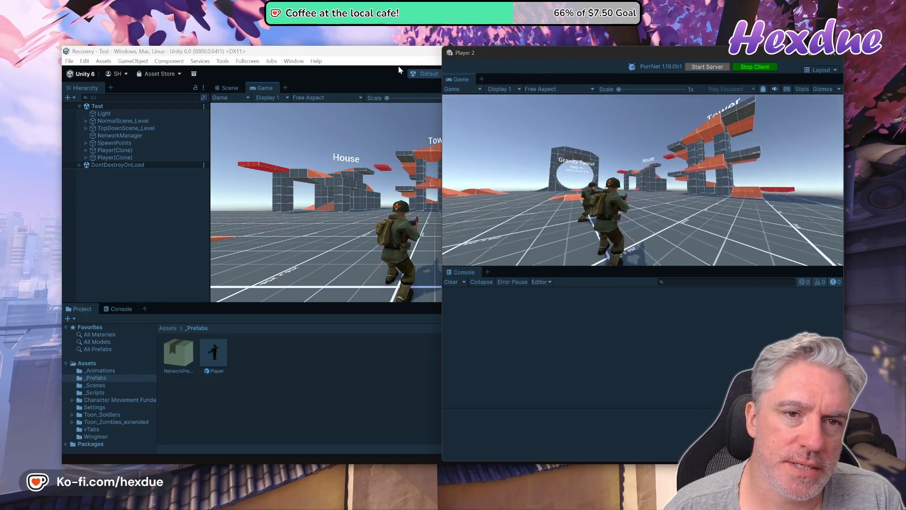
left_click(396, 57)
left_click(461, 73)
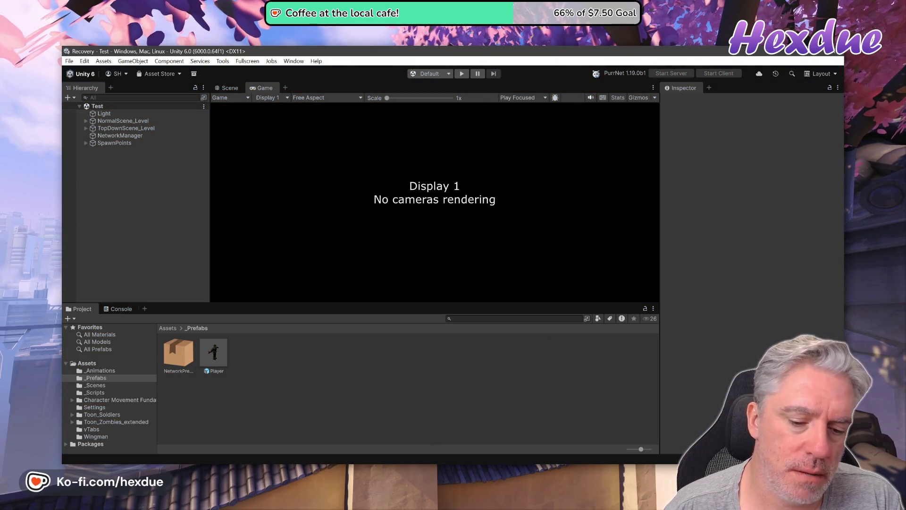
mouse_move(423, 472)
left_click(460, 425)
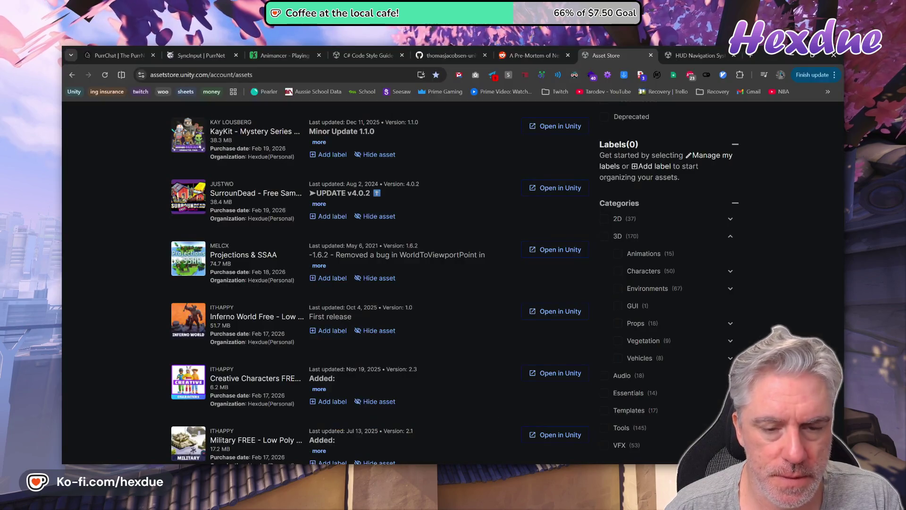
- Search Google for 'Panini Projection unity' in a new tab and browse the results
left_click(751, 56)
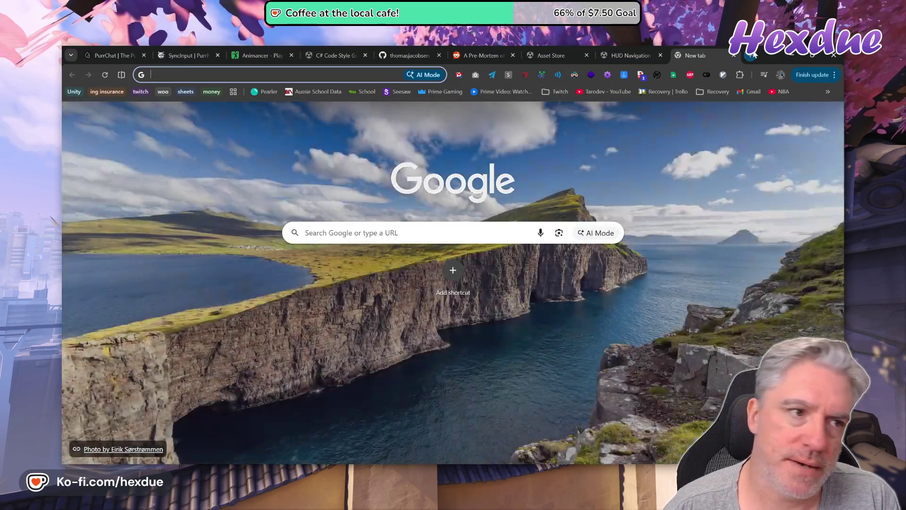
type("panin")
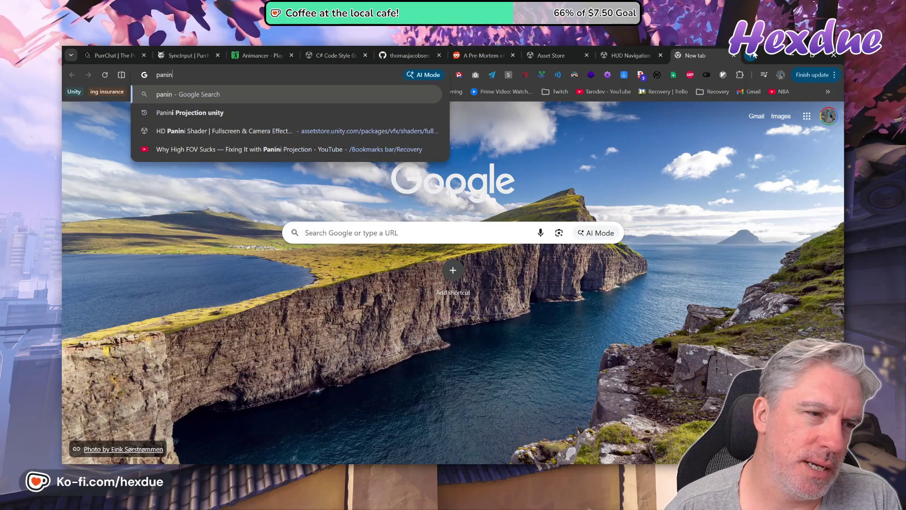
key("Down")
key("Return")
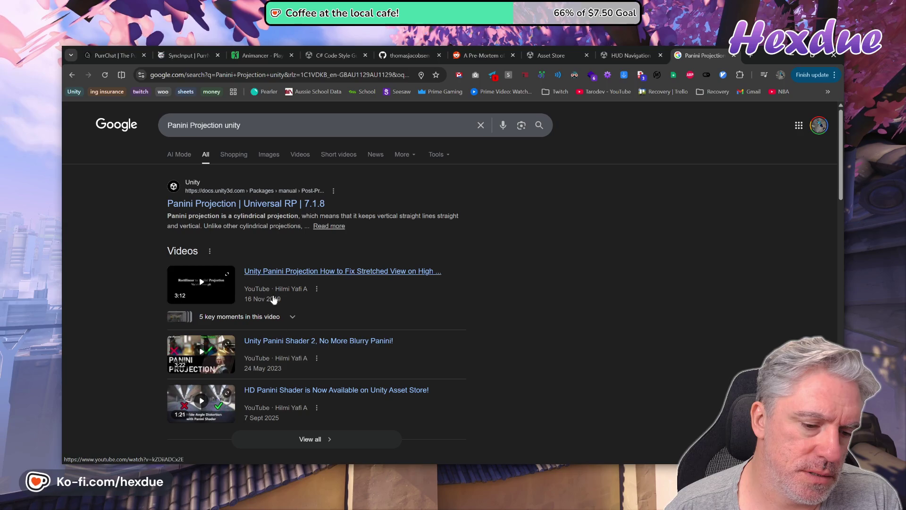
scroll(331, 268, "down", 1)
scroll(331, 268, "down", 1)
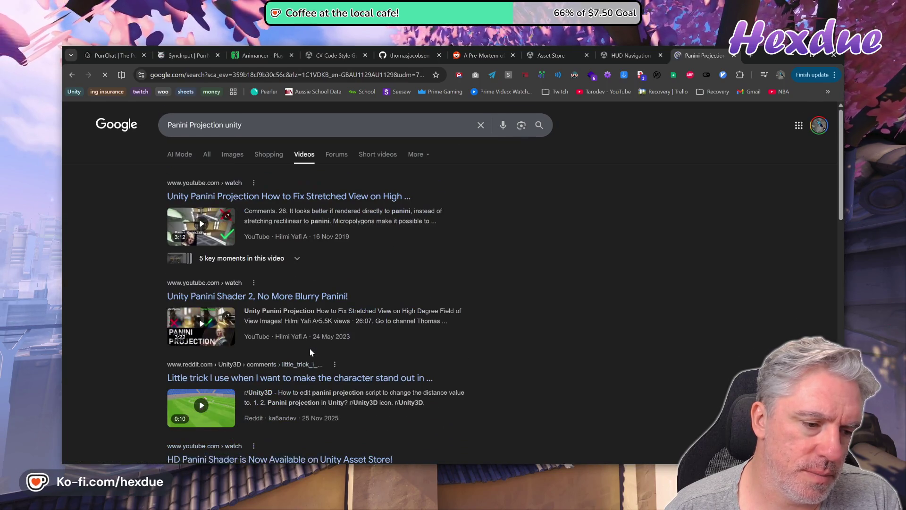
scroll(310, 349, "down", 3)
scroll(310, 353, "down", 6)
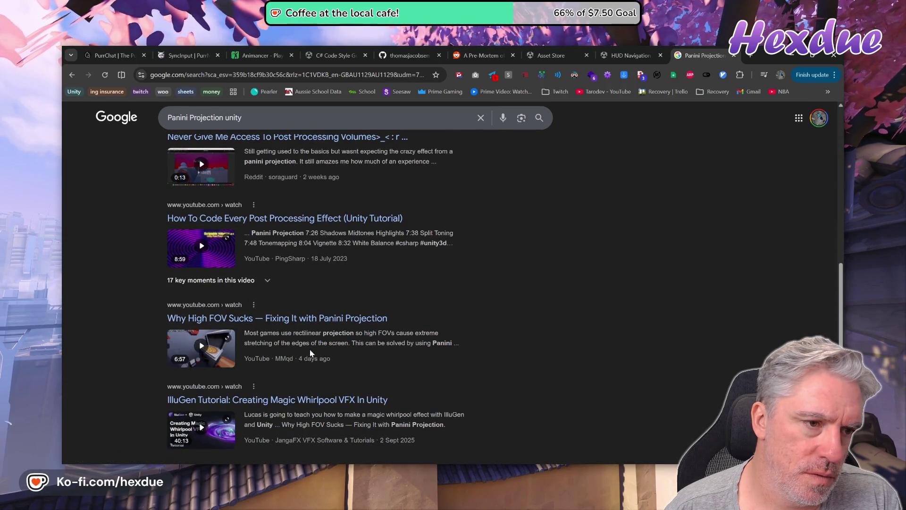
scroll(307, 363, "down", 2)
scroll(306, 374, "down", 4)
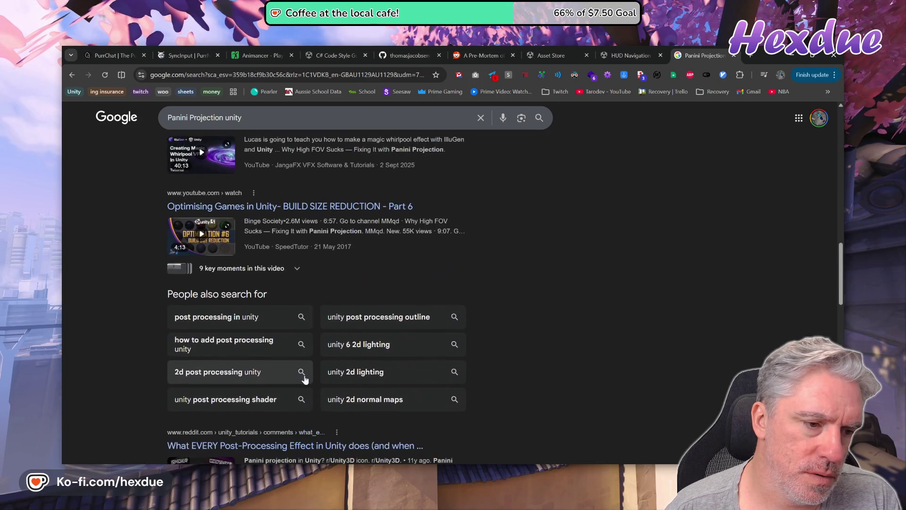
scroll(305, 379, "up", 13)
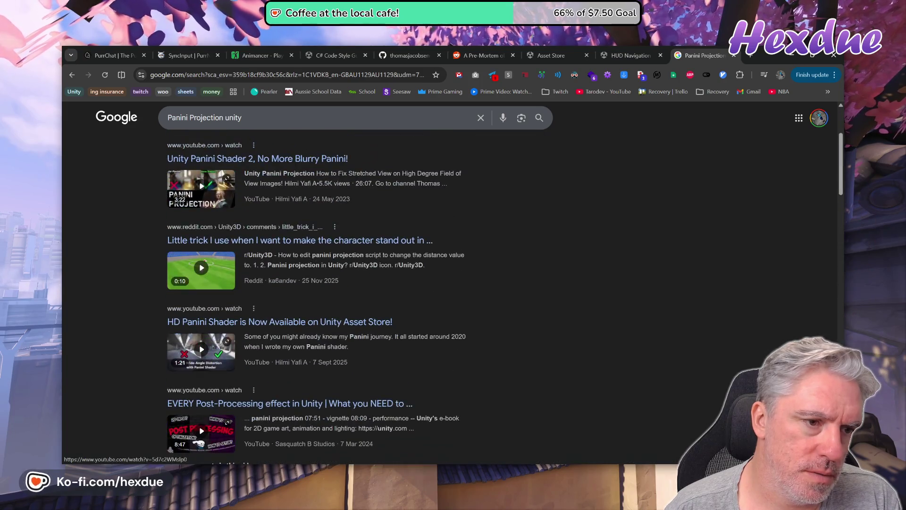
- Copy the query and open the bookmarked 'Why High FOV Sucks' YouTube video
double_click(179, 118)
right_click(204, 121)
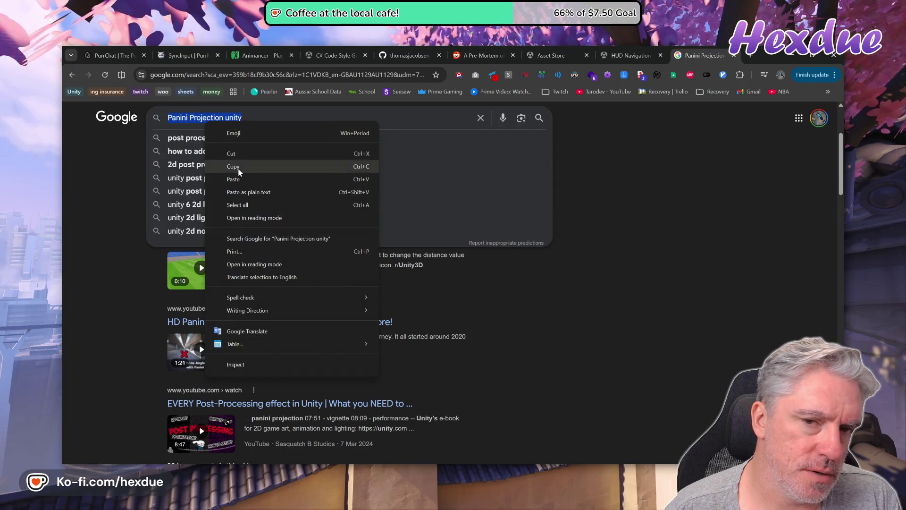
left_click(236, 171)
left_click(359, 76)
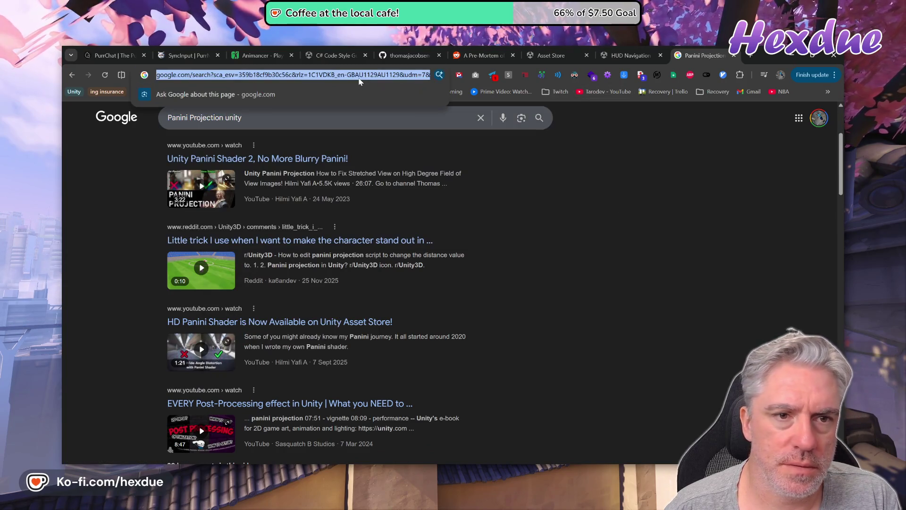
key("ctrl+v")
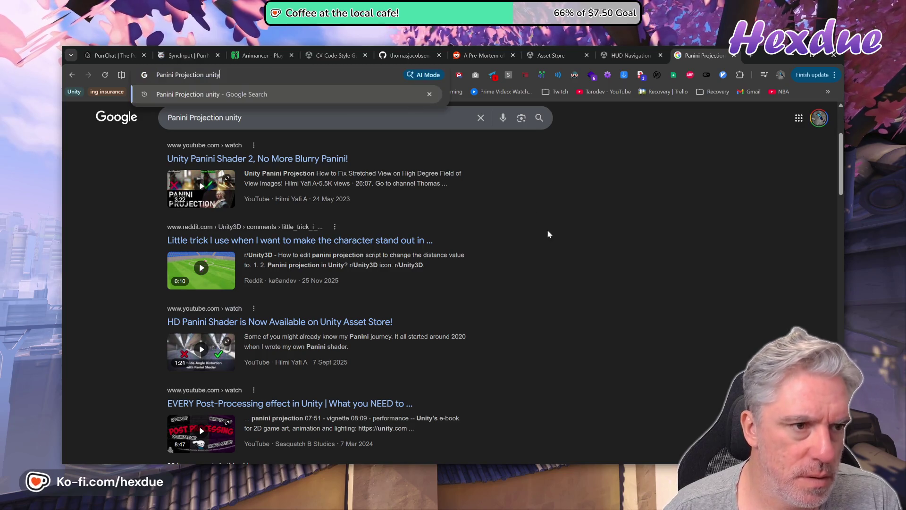
key("BackSpace")
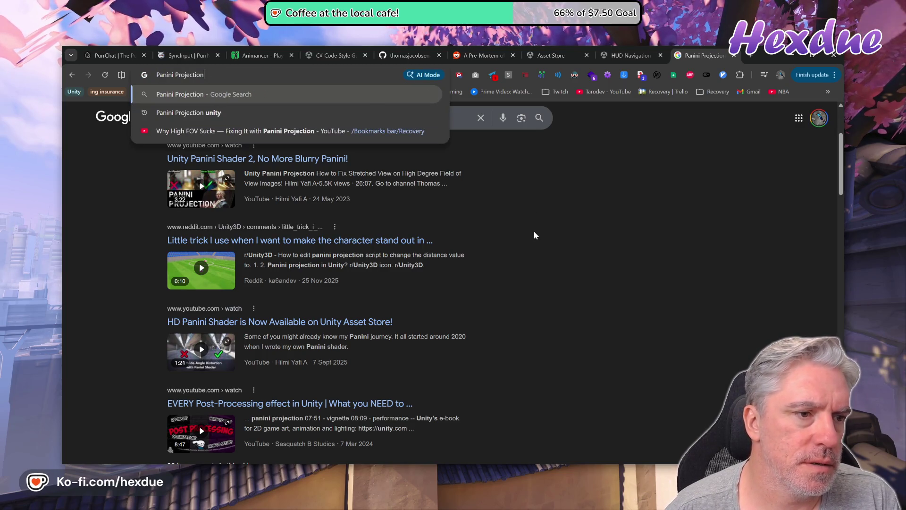
left_click(267, 132)
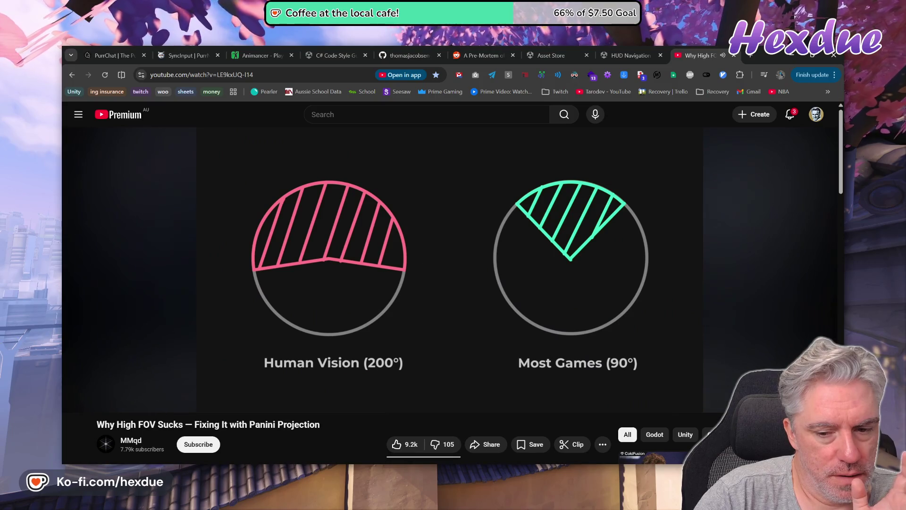
- Watch to the Panini FOV 150, strength 0.5 preset at 1:56 and pause
mouse_move(474, 364)
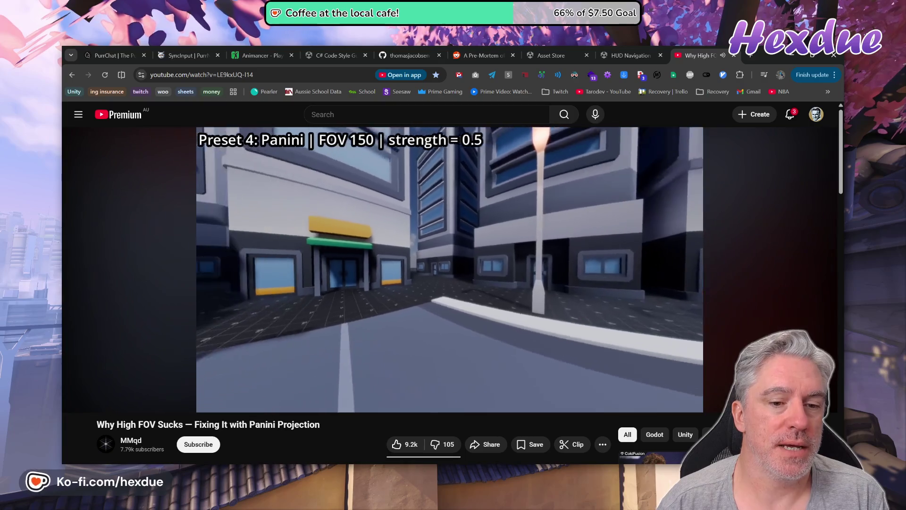
key("Left")
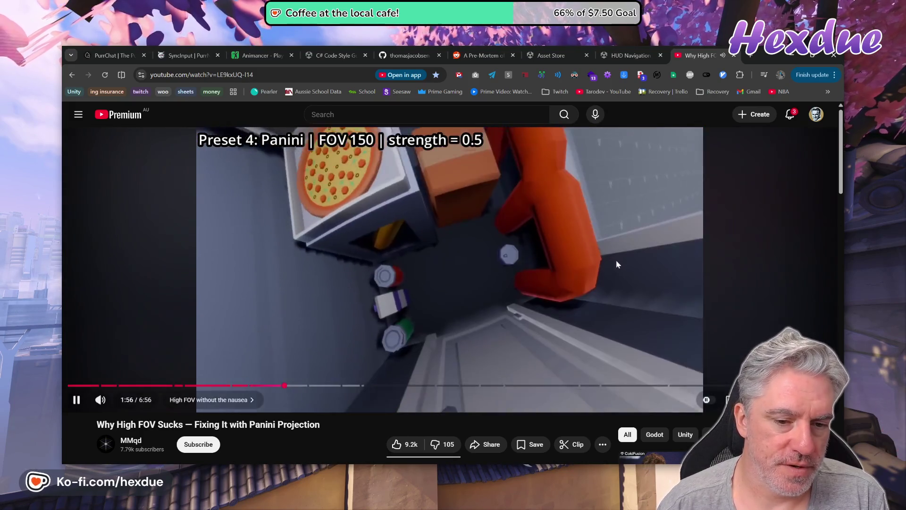
left_click(511, 257)
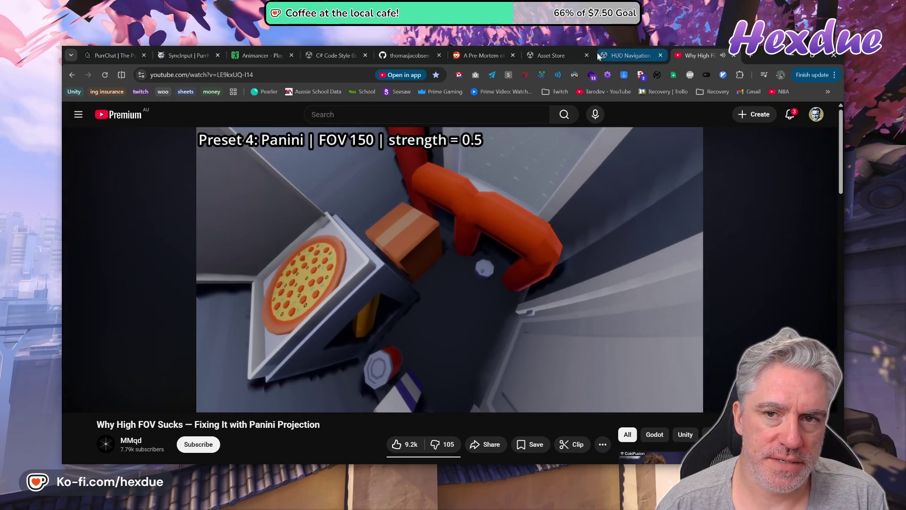
- Open the Projections & SSAA full product page and scroll through its description
left_click(557, 55)
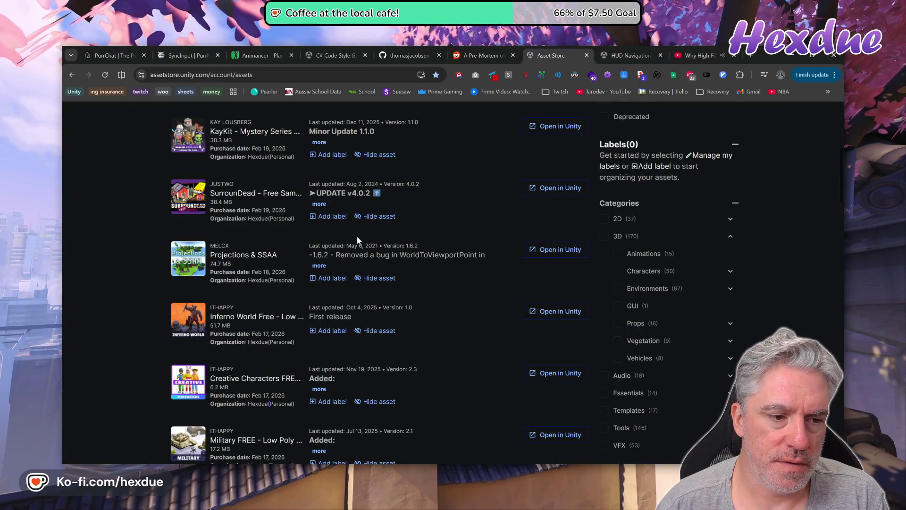
left_click(238, 261)
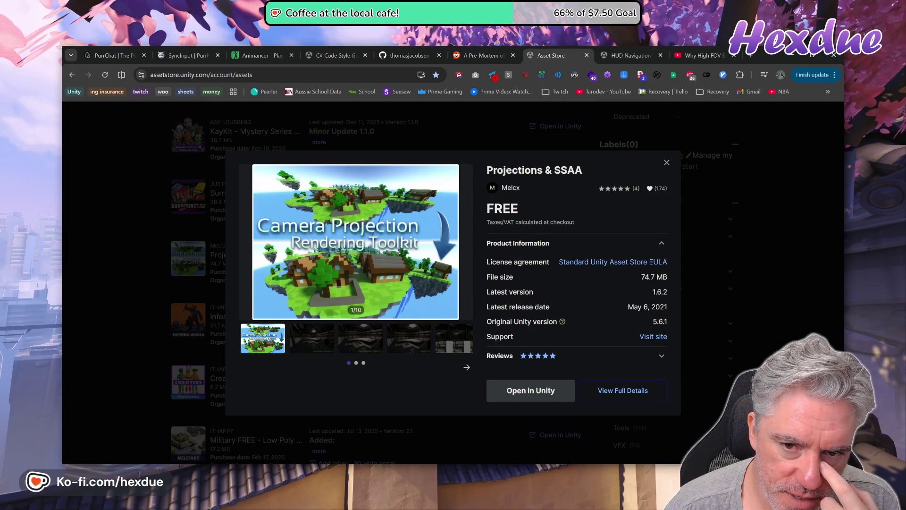
left_click(613, 390)
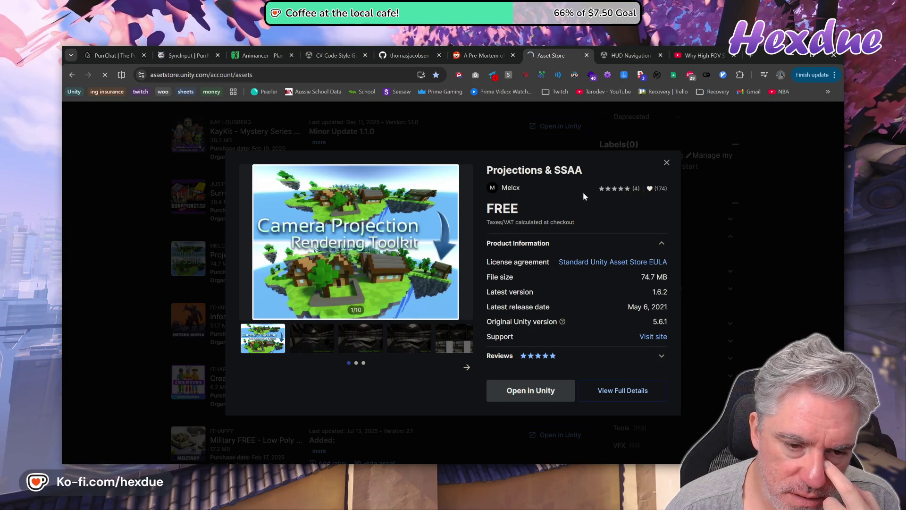
scroll(401, 291, "down", 6)
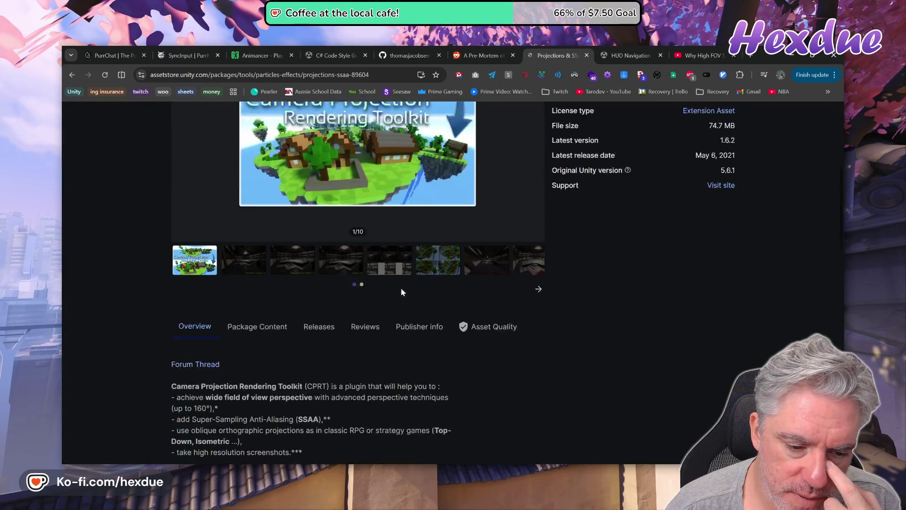
scroll(396, 296, "down", 10)
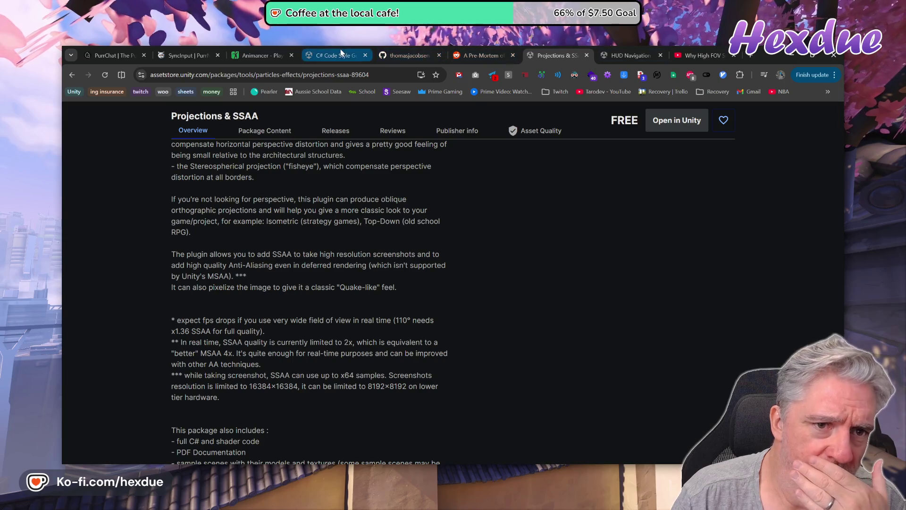
- Paste and search the copied 'Panini Projection unity' query from that tab's address bar
left_click(481, 55)
key("ctrl+Tab")
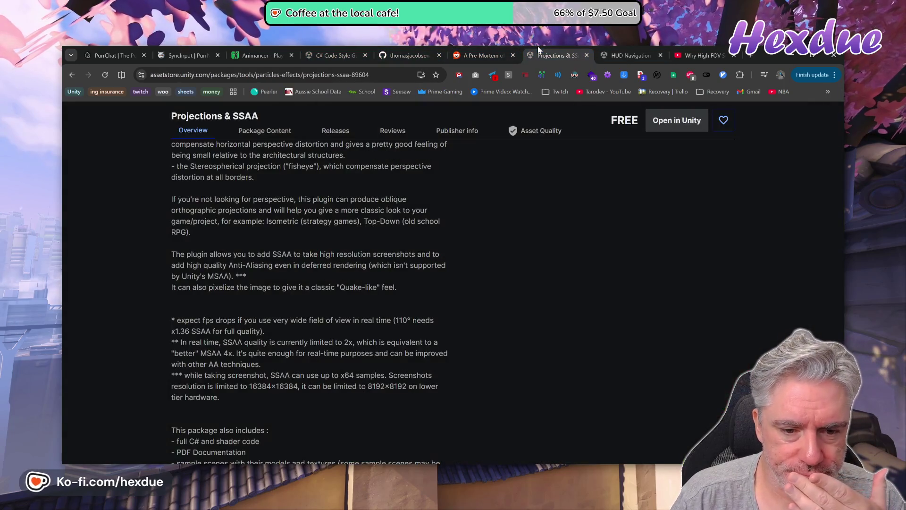
right_click(331, 74)
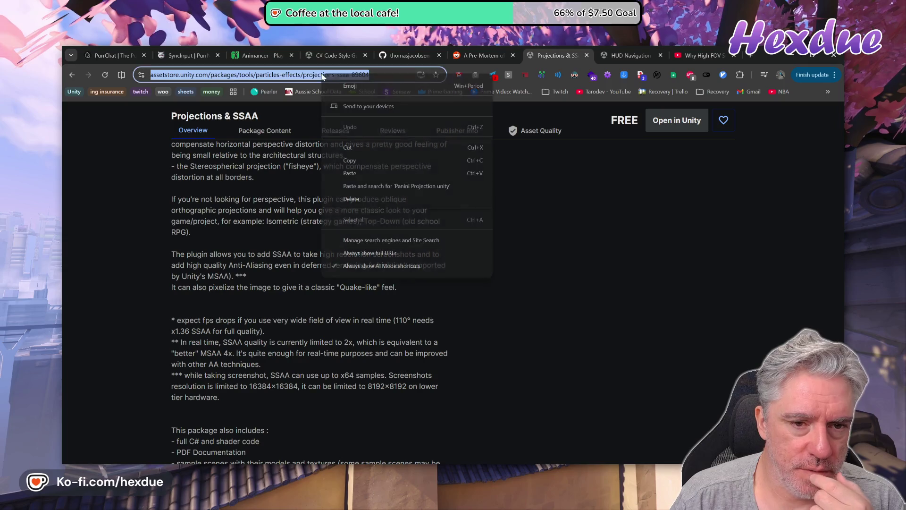
left_click(434, 185)
- Read the 'Panini Projection | Universal RP' docs page, then bring the Unity editor forward
left_click(269, 203)
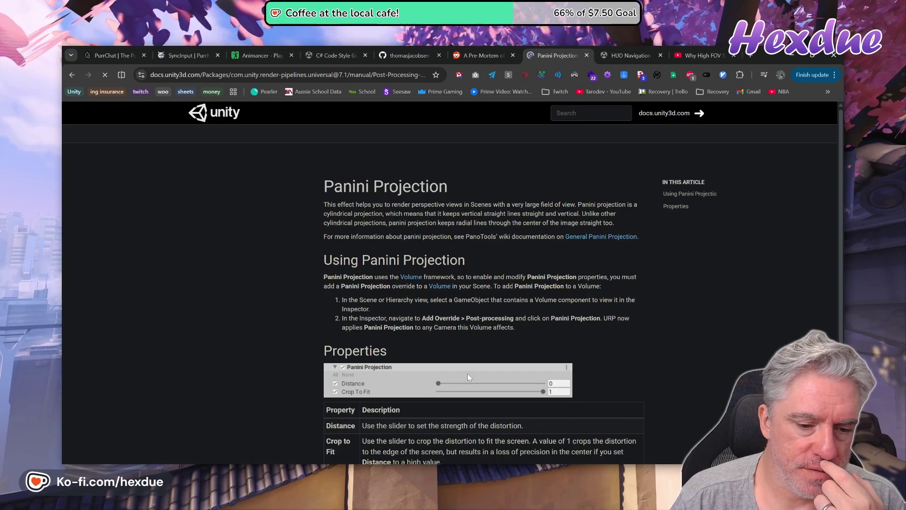
scroll(467, 373, "down", 1)
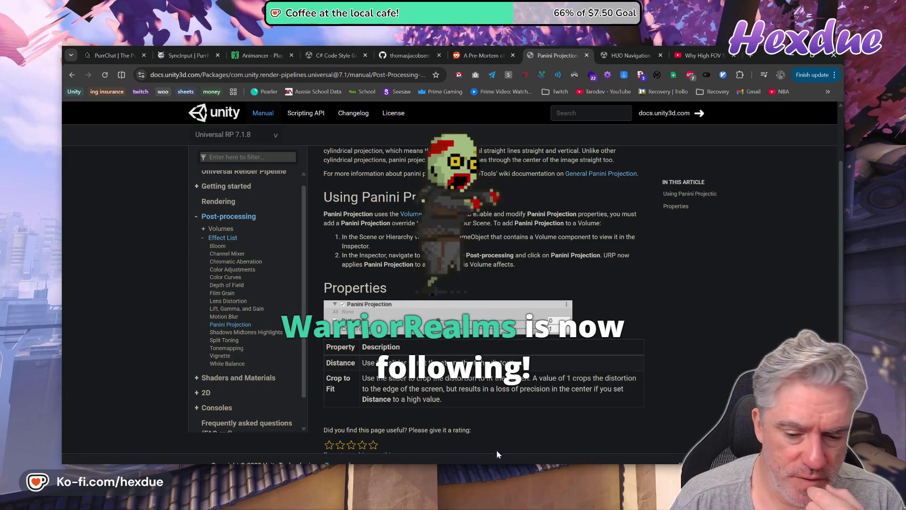
mouse_move(443, 460)
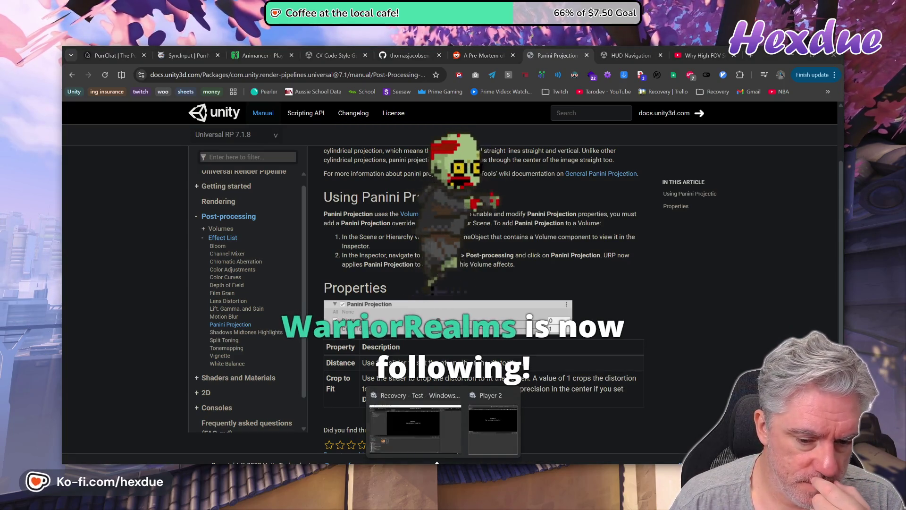
left_click(424, 440)
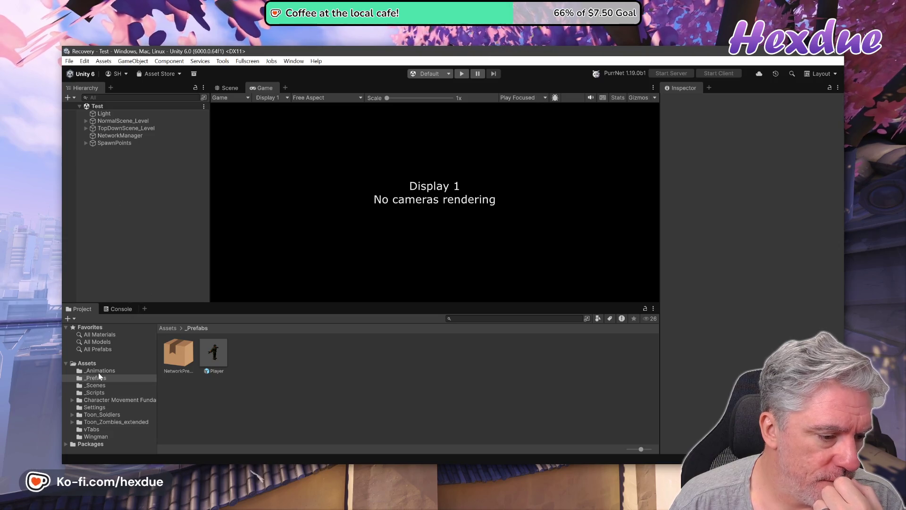
- Open SampleScene from _Scenes, inspect its Global Volume's Tonemapping and Bloom overrides, then return to the docs
left_click(100, 385)
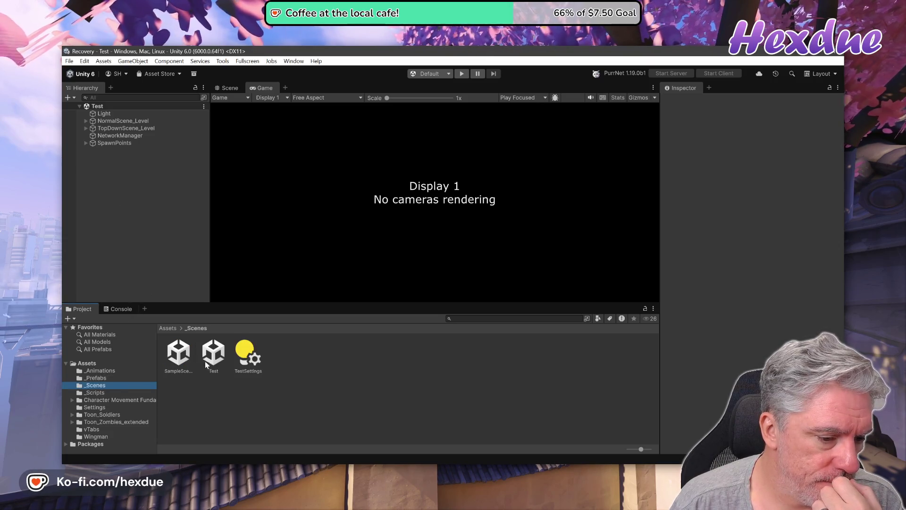
double_click(179, 354)
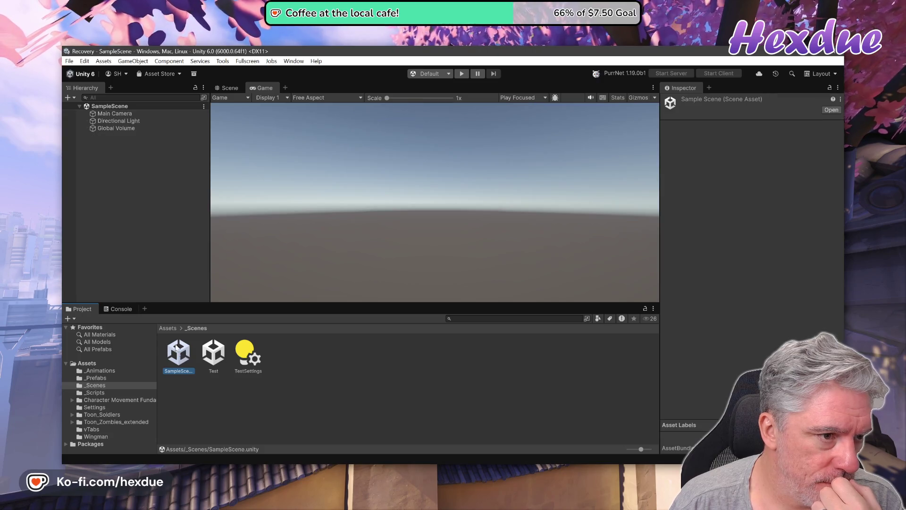
left_click(121, 129)
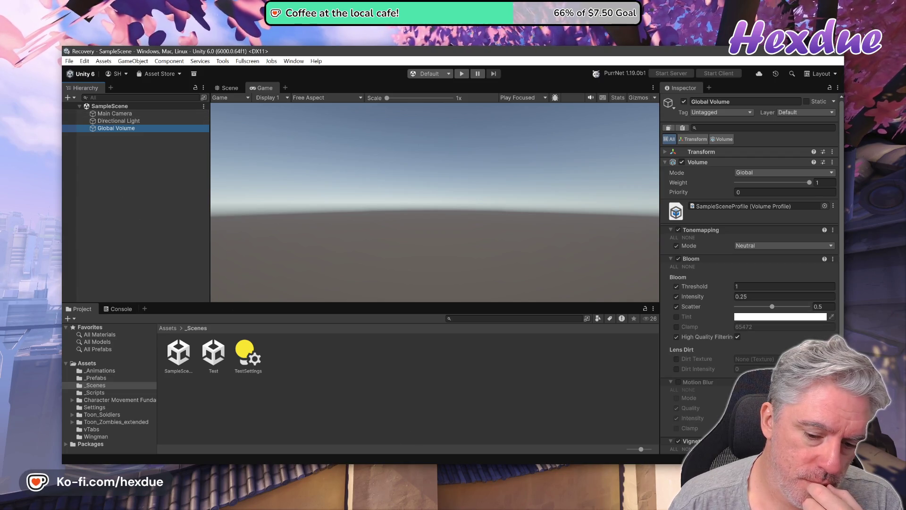
key("alt+Tab")
scroll(456, 338, "down", 1)
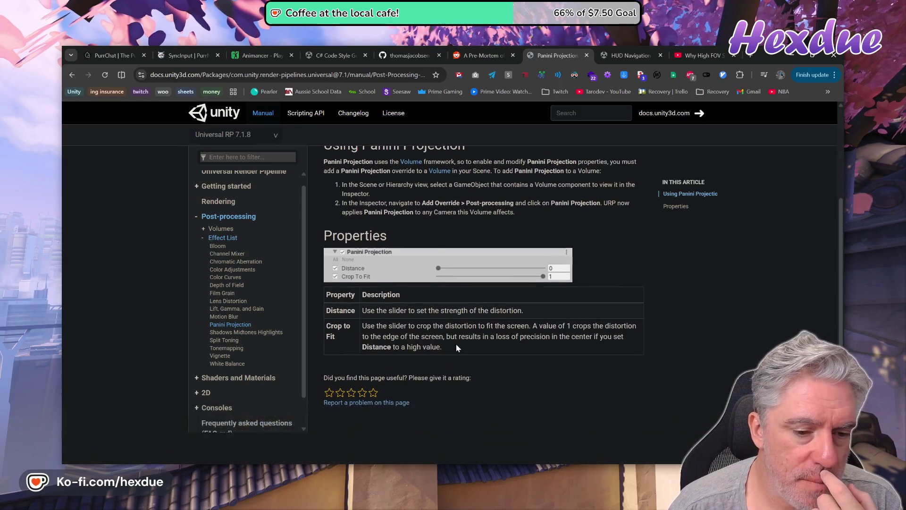
- Read through the Panini Projection page's setup steps and properties, then return to the Unity editor
scroll(513, 367, "up", 3)
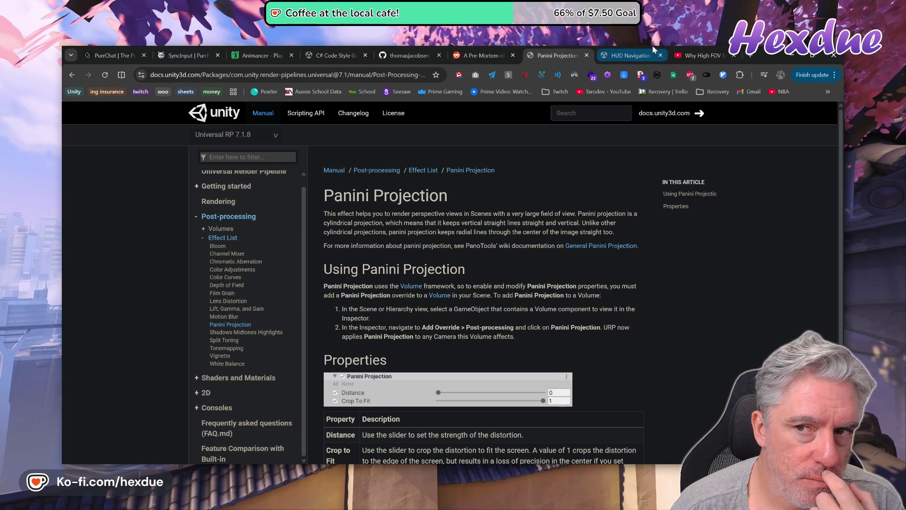
scroll(408, 228, "down", 2)
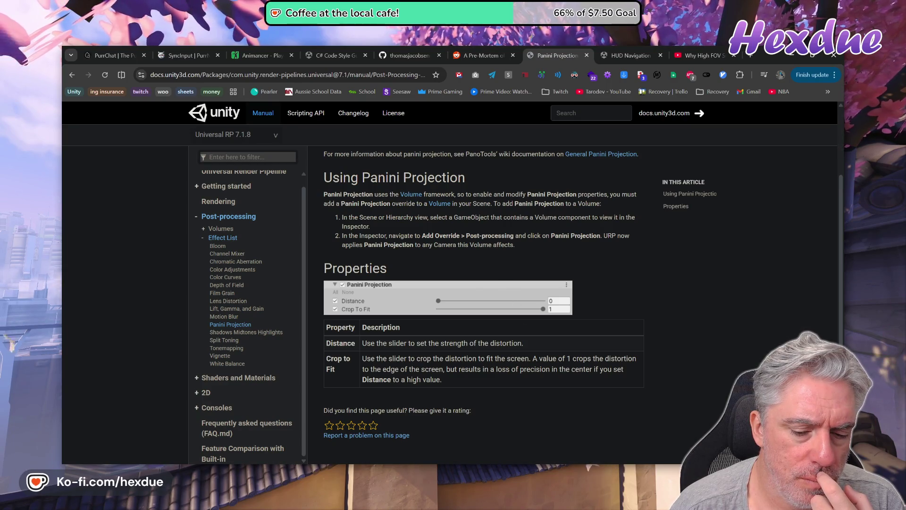
left_click(431, 454)
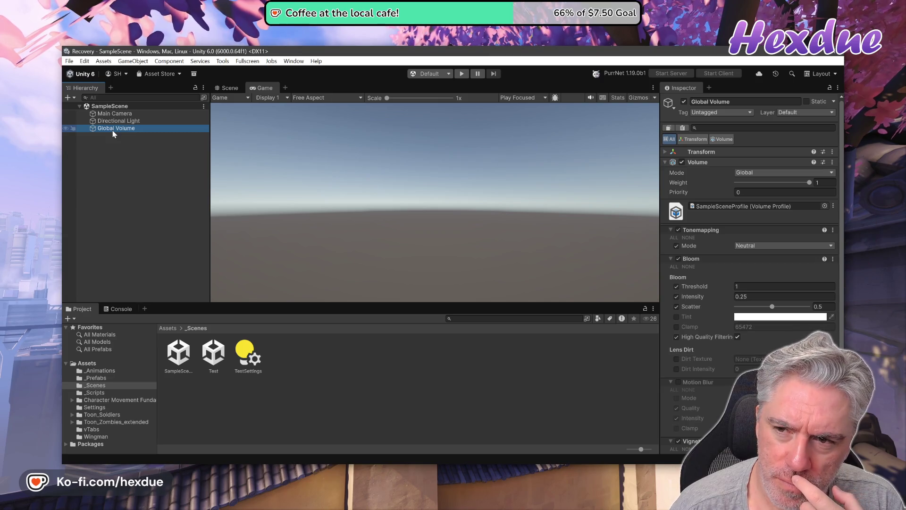
- Expand the Global Volume's Transform, reopen the Test scene, compare Scene and Game views, and open _Prefabs
left_click(664, 152)
left_click(783, 319)
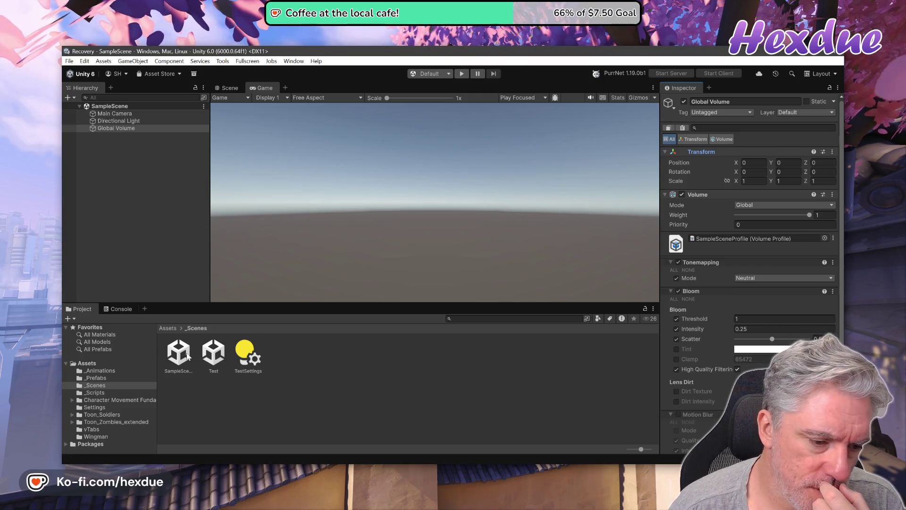
double_click(203, 356)
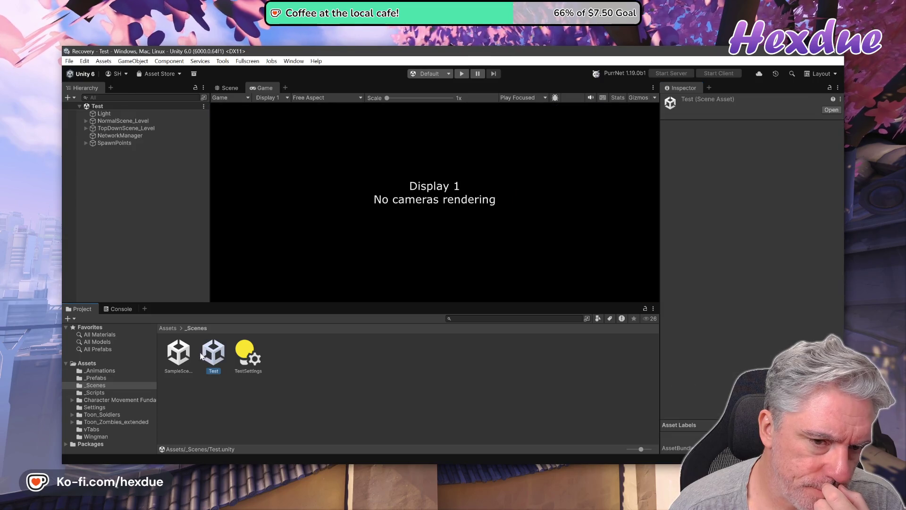
left_click(223, 90)
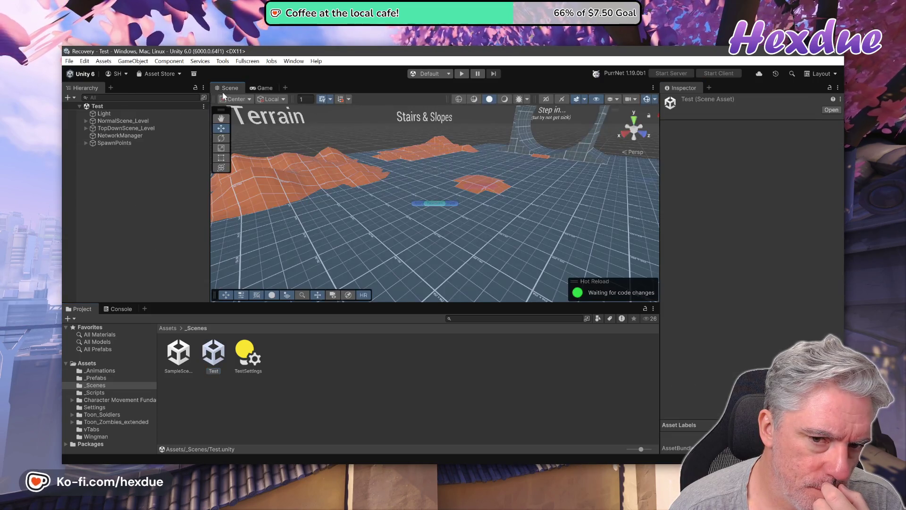
left_click(262, 88)
left_click(139, 221)
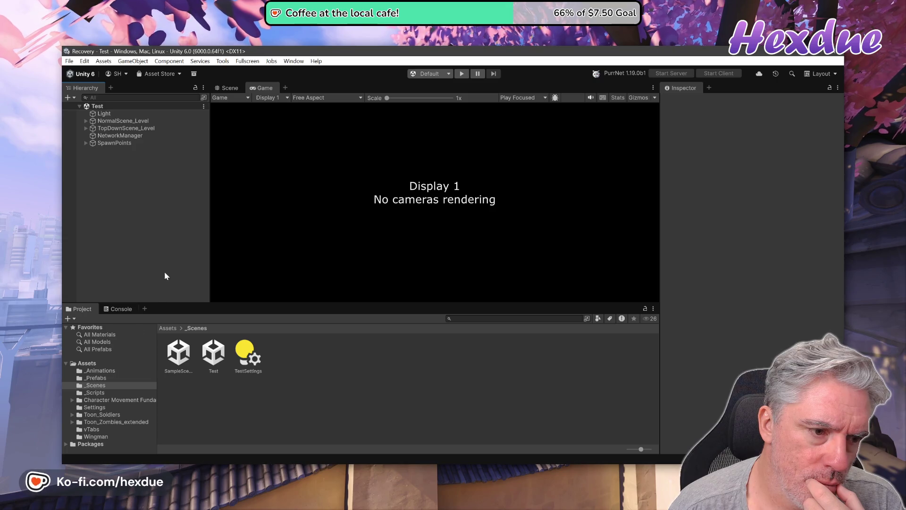
left_click(97, 377)
- Place the Player prefab in the Test scene, close the Game view, then delete Player again
left_click_drag(207, 350, 166, 271)
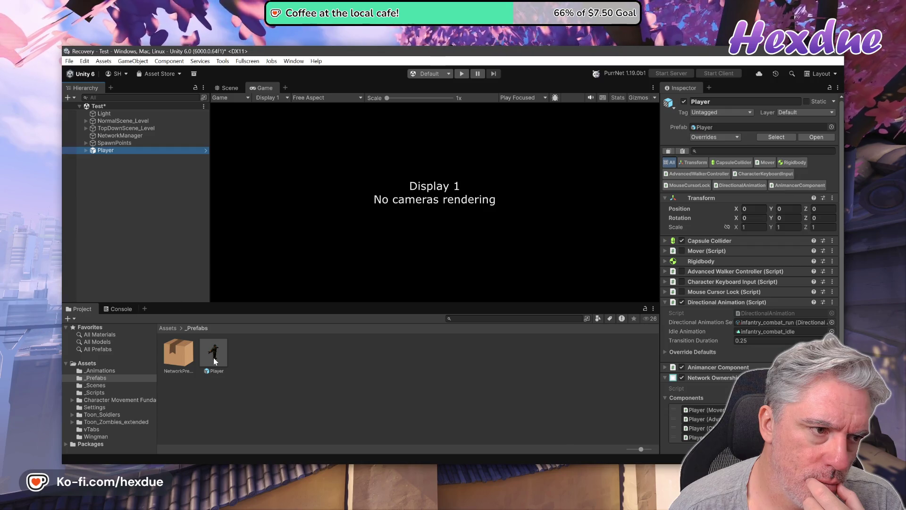
left_click(228, 88)
middle_click(267, 88)
left_click(106, 150)
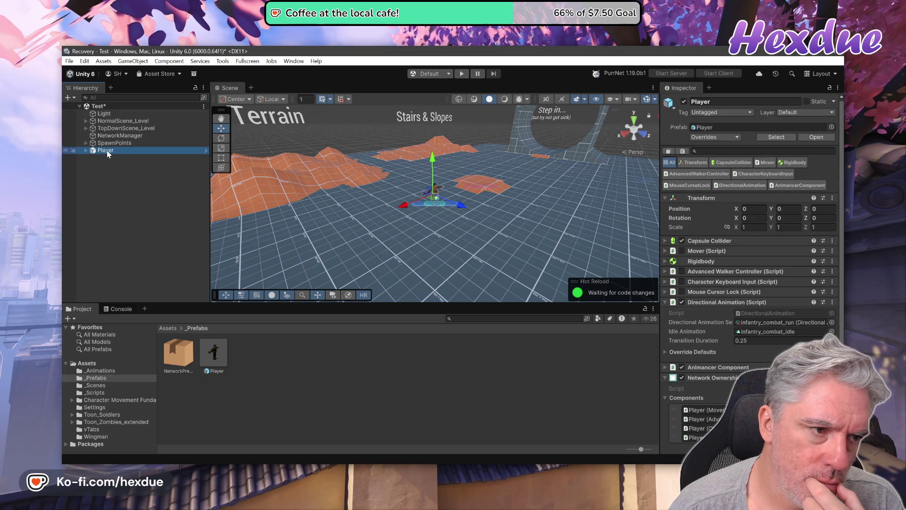
key("Delete")
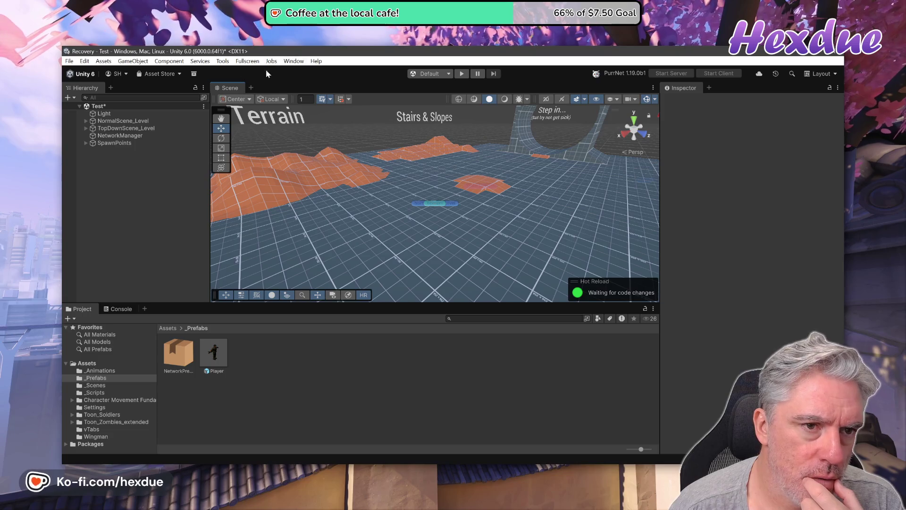
- Add a Game view back next to the 3D Scene view
left_click(250, 88)
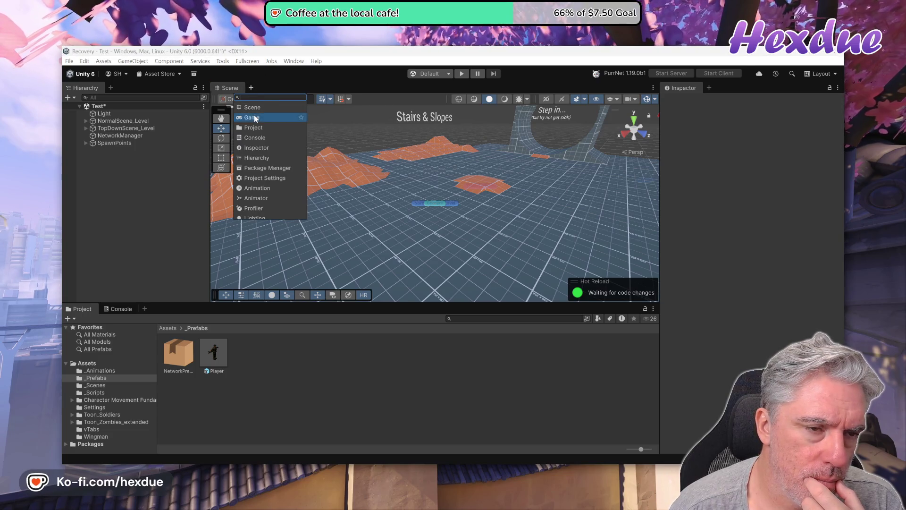
left_click(252, 117)
left_click(226, 88)
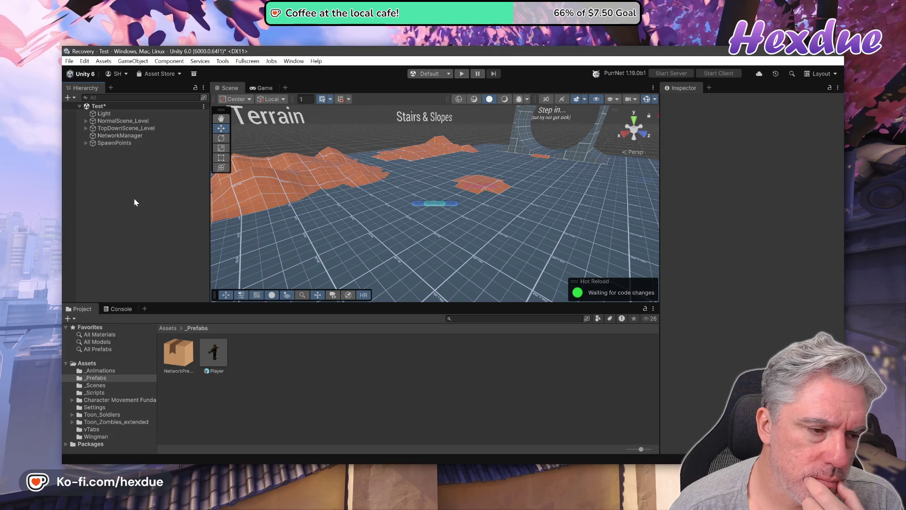
- Create a Camera in the Test scene and check what it renders in the Game view
right_click(135, 202)
mouse_move(178, 318)
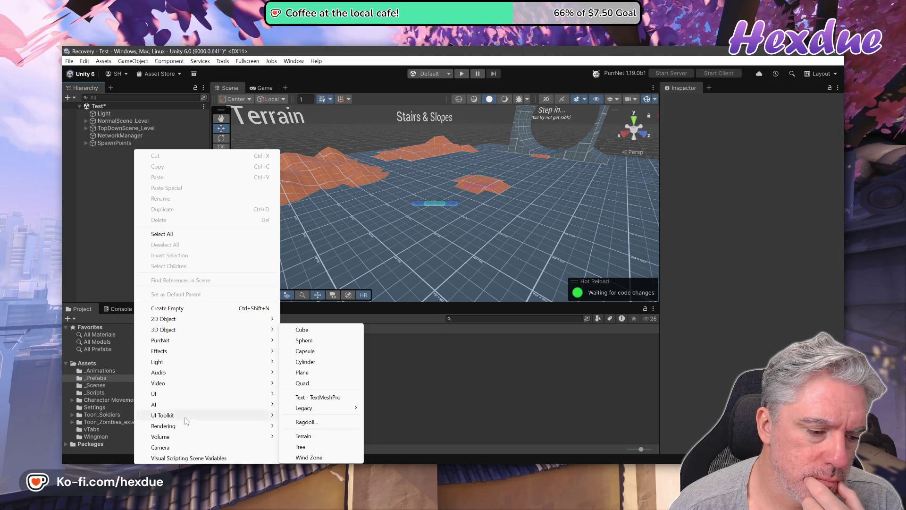
left_click(197, 448)
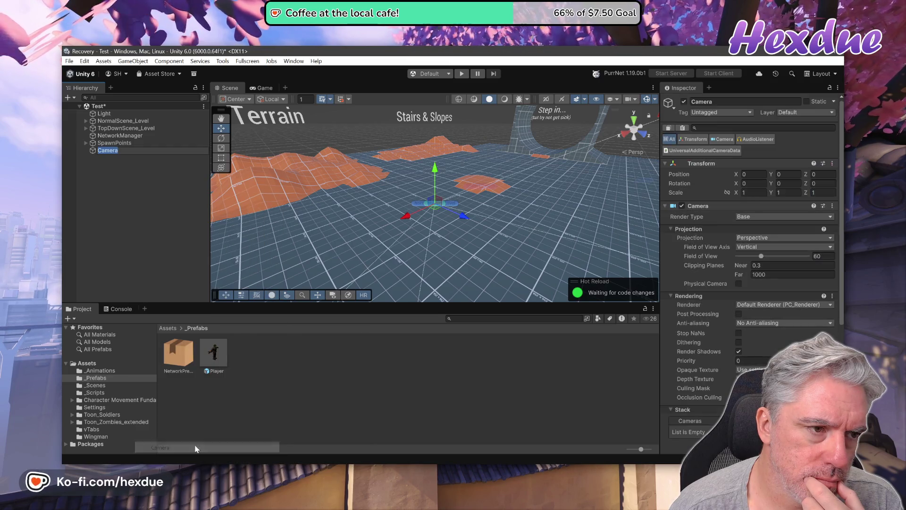
left_click(182, 218)
left_click(264, 89)
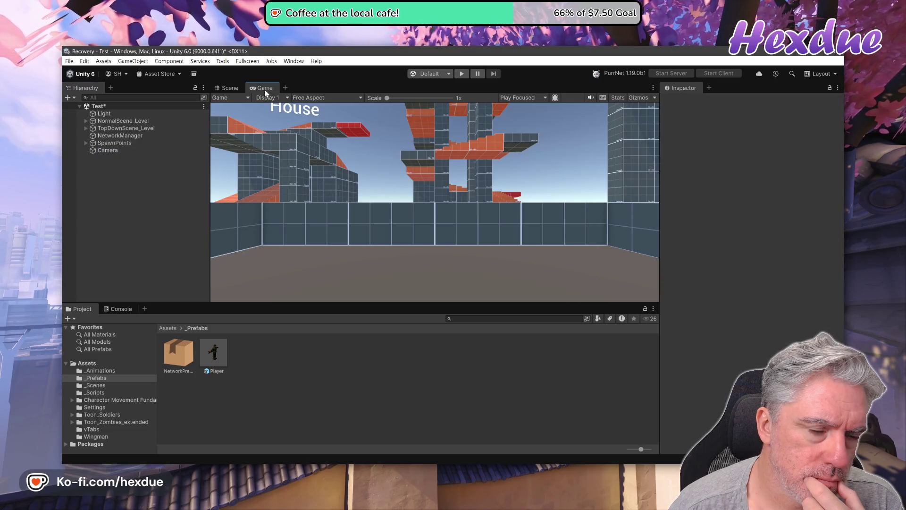
- Raise the Camera to Y 5.8 in the Scene view and confirm the Game view shows the level
left_click(101, 151)
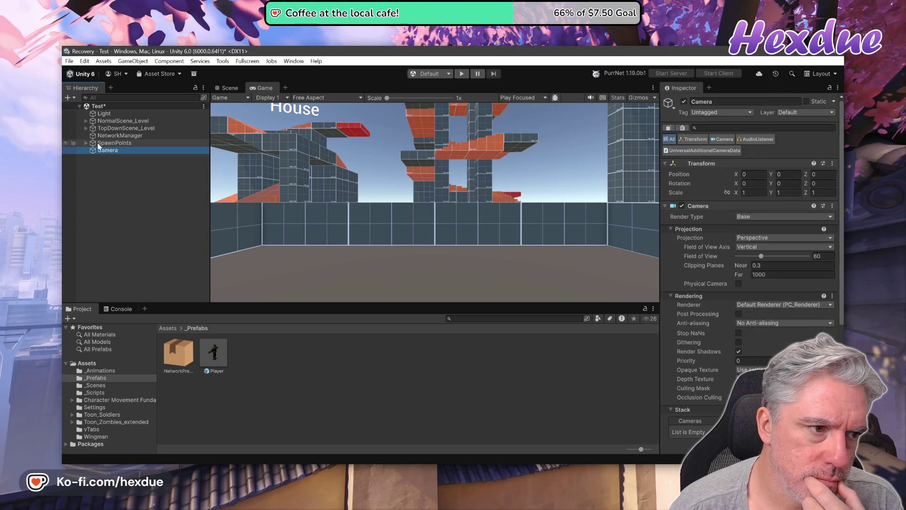
left_click(227, 88)
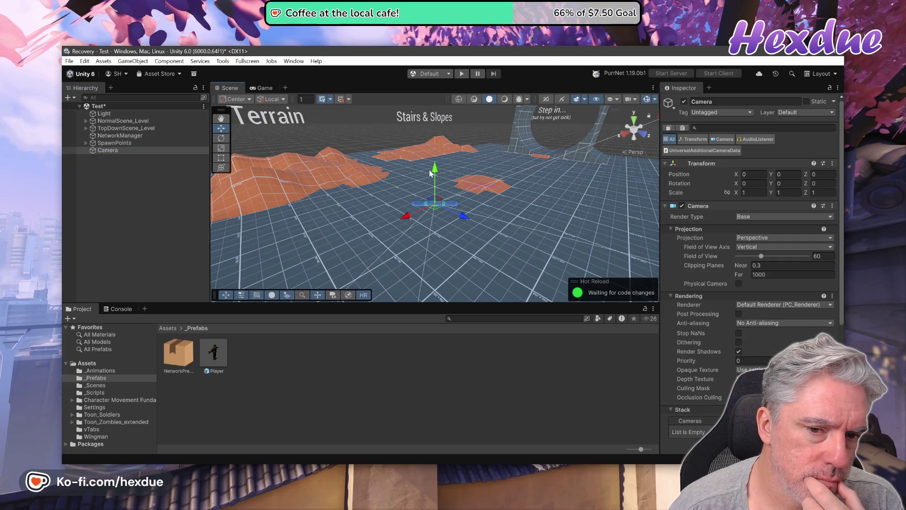
left_click_drag(435, 170, 434, 113)
left_click(263, 88)
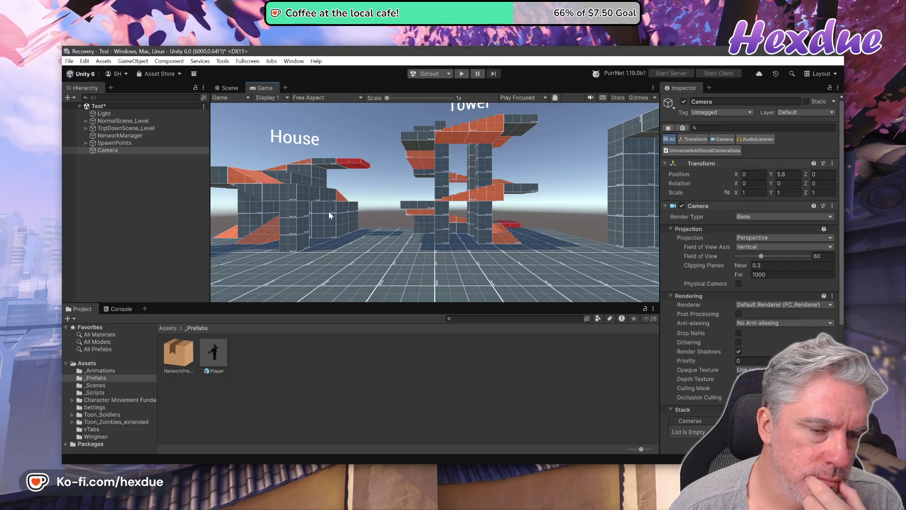
- Add a Global Volume to the Test scene and select it
right_click(109, 150)
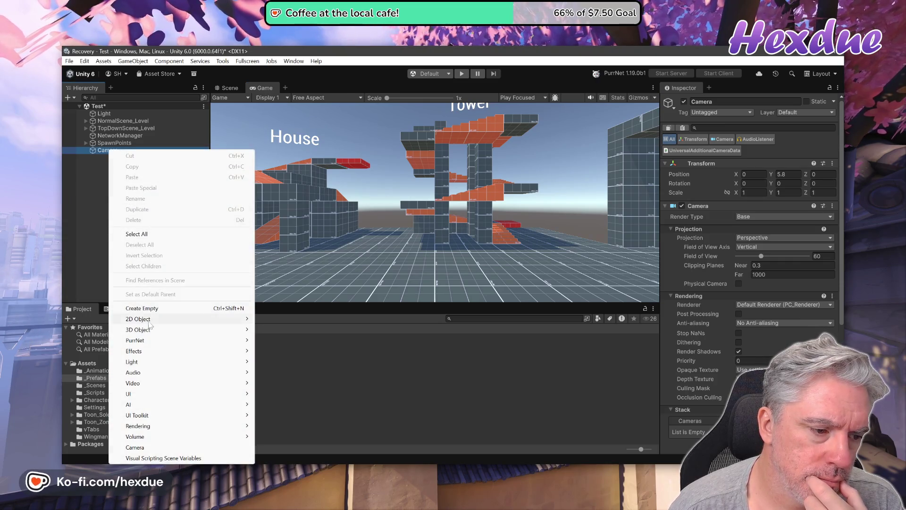
mouse_move(152, 332)
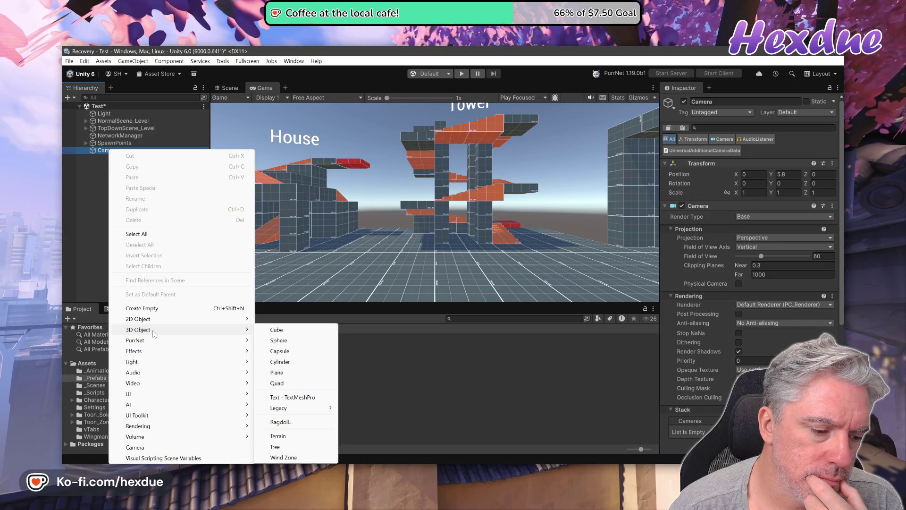
mouse_move(246, 436)
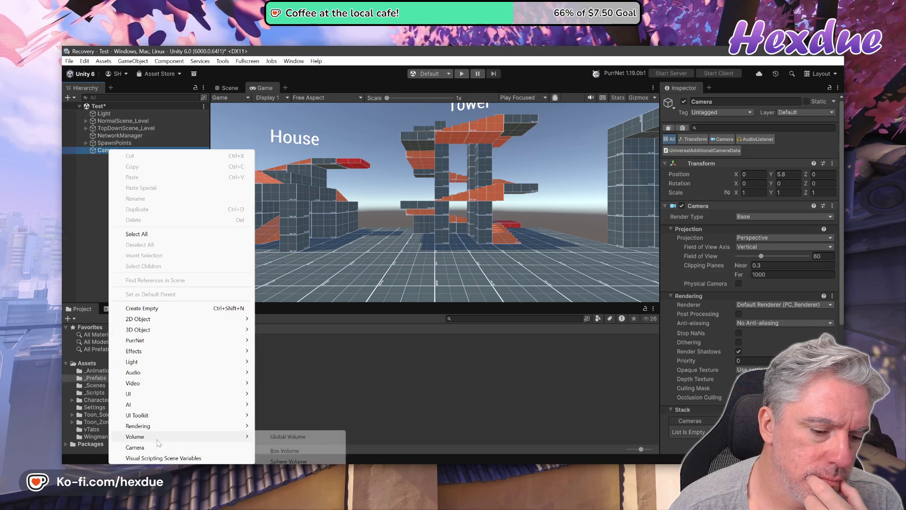
left_click(284, 437)
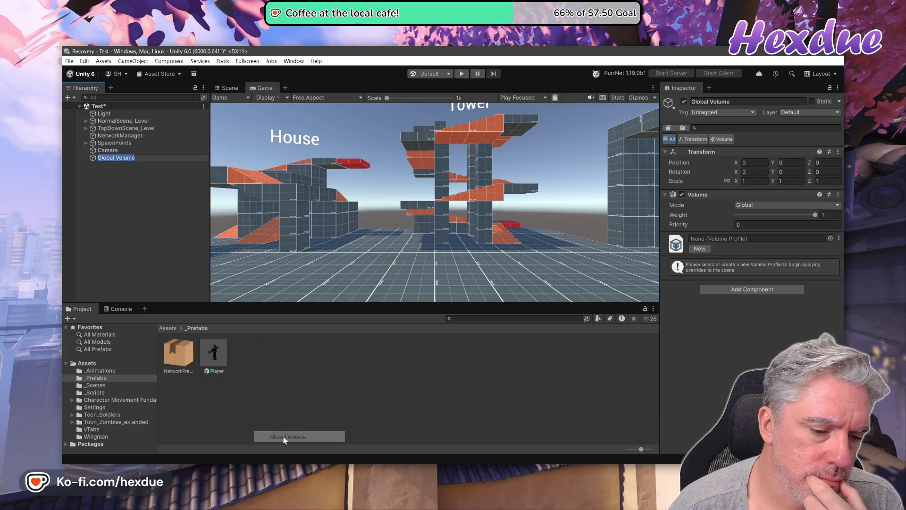
left_click(161, 234)
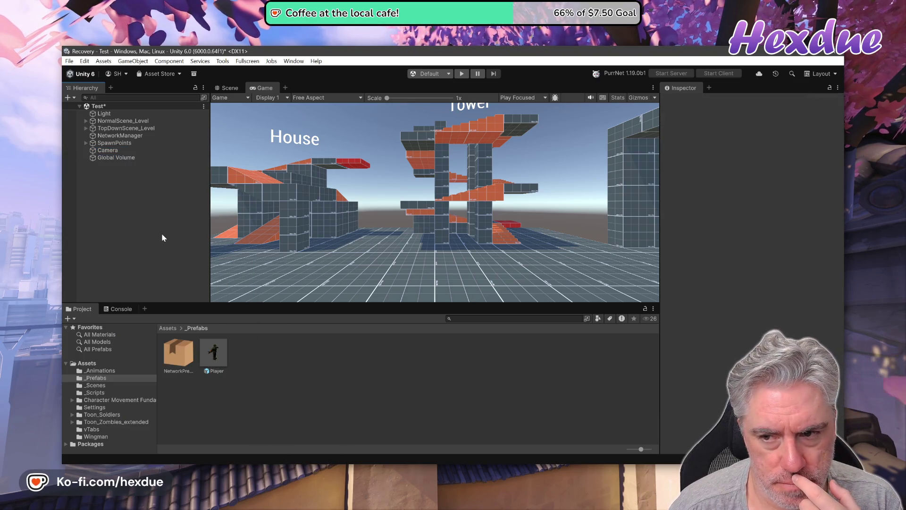
left_click(110, 159)
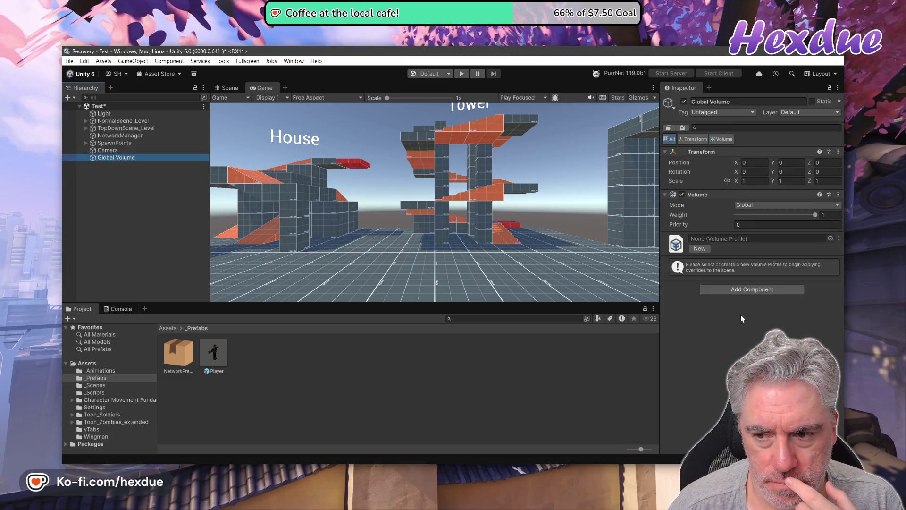
- Try an Add Component search for 'pos' on the Global Volume, then switch back to the Panini docs
left_click(734, 289)
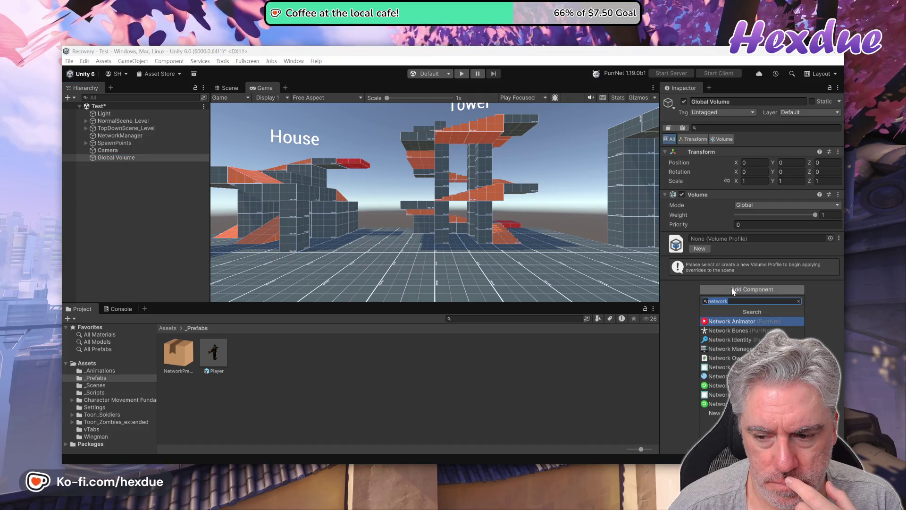
type("pos")
key("BackSpace")
key("BackSpace")
key("BackSpace")
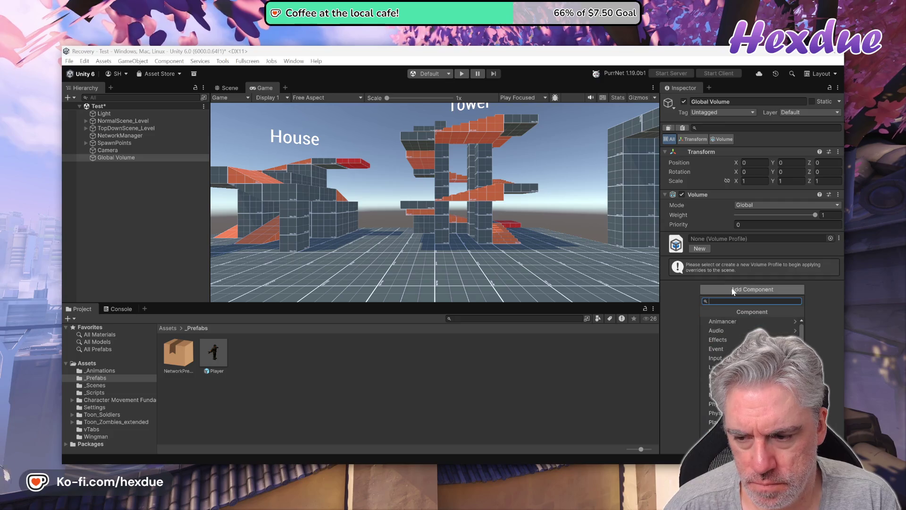
key("alt+Tab")
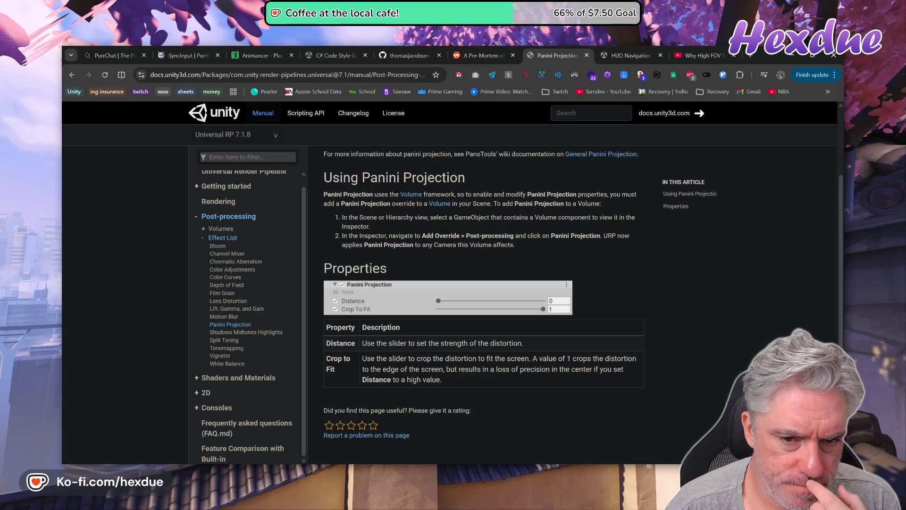
- Highlight the docs step about adding the Panini Projection override, then bring the Unity editor forward
left_click_drag(359, 236, 487, 235)
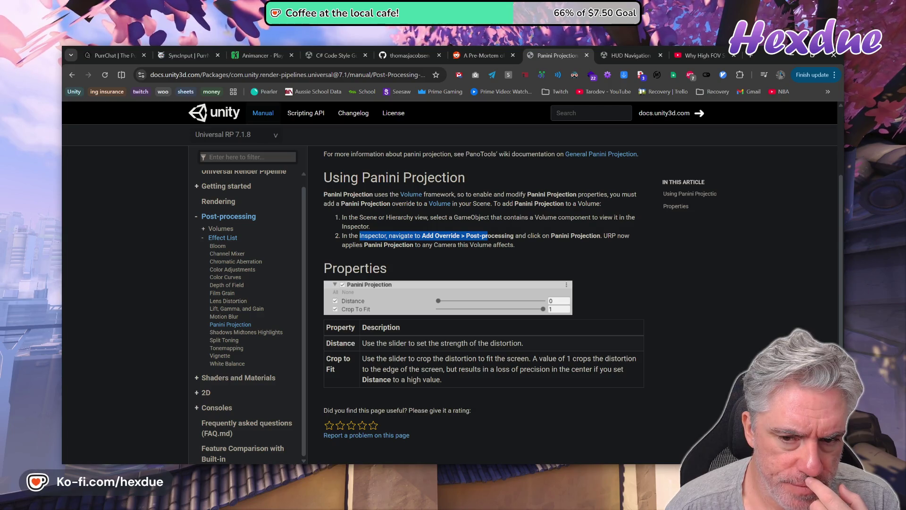
mouse_move(443, 468)
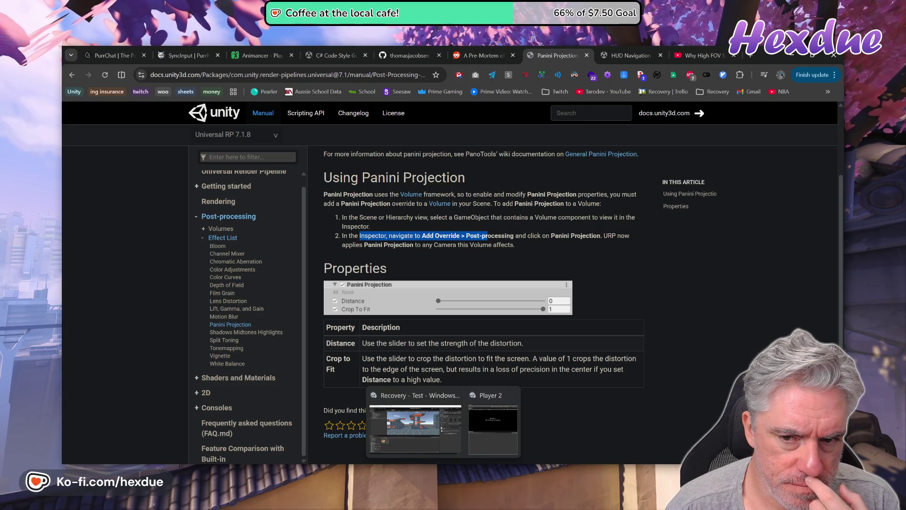
left_click(445, 442)
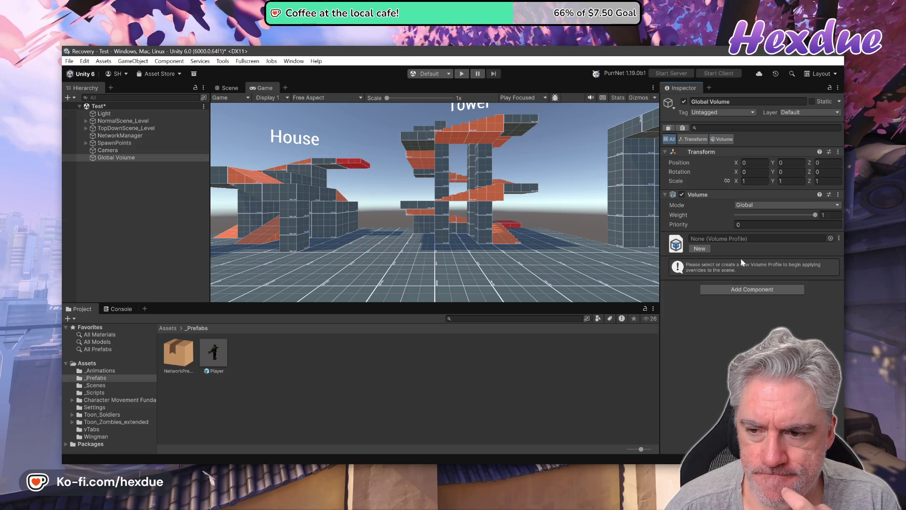
- Assign DefaultVolumeProfile to the Global Volume and scroll through its existing overrides
left_click(830, 238)
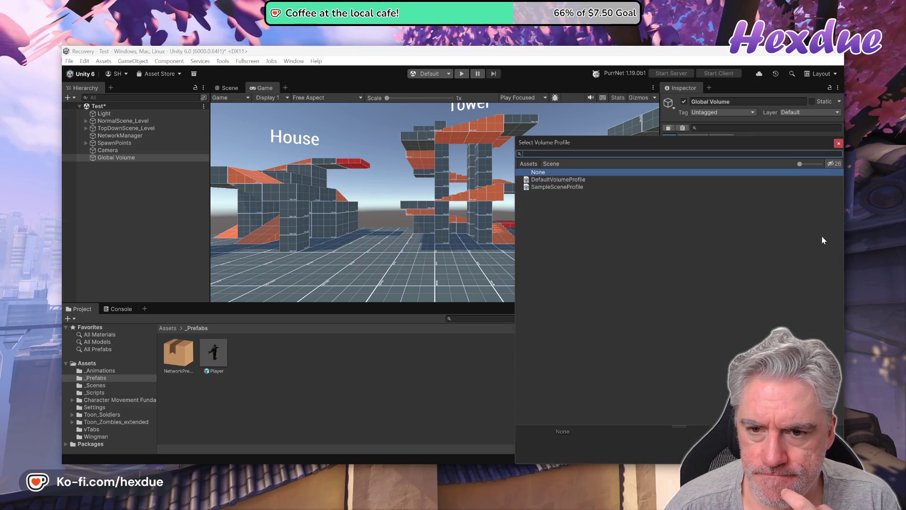
double_click(557, 180)
scroll(750, 274, "down", 15)
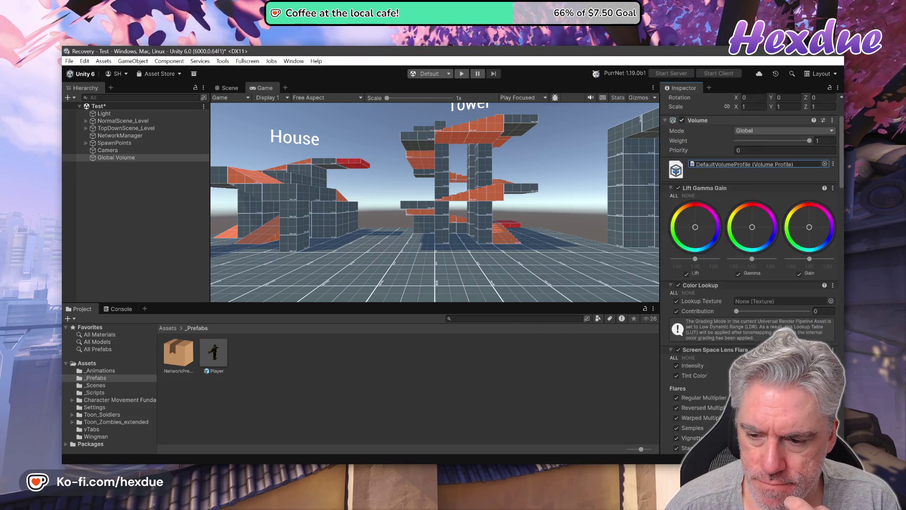
scroll(750, 273, "down", 15)
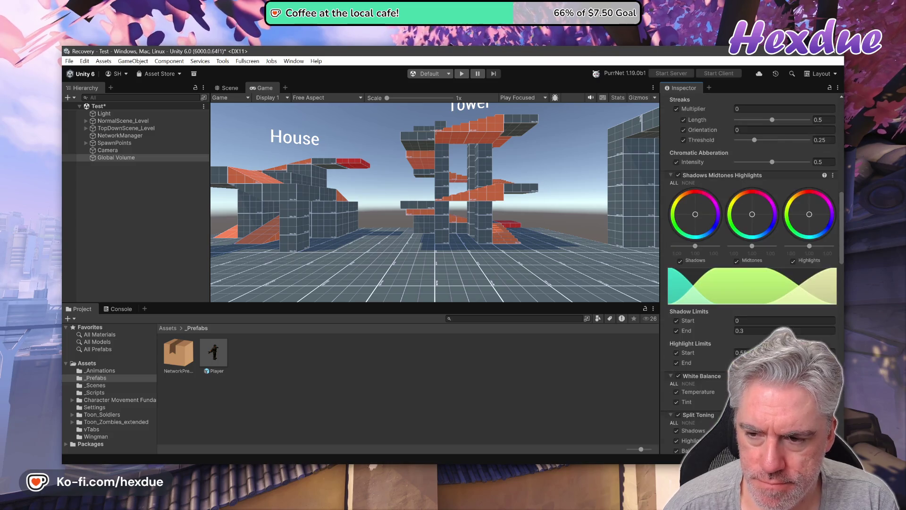
scroll(750, 274, "down", 15)
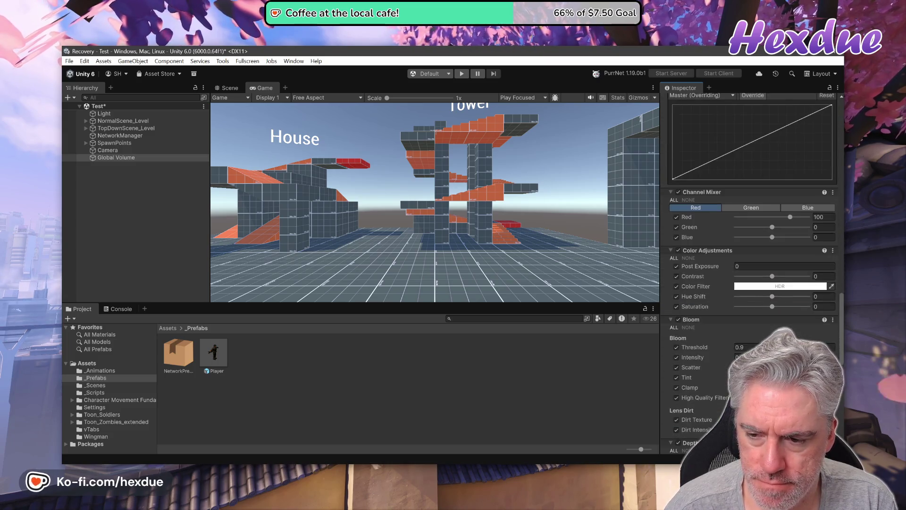
scroll(750, 274, "down", 2)
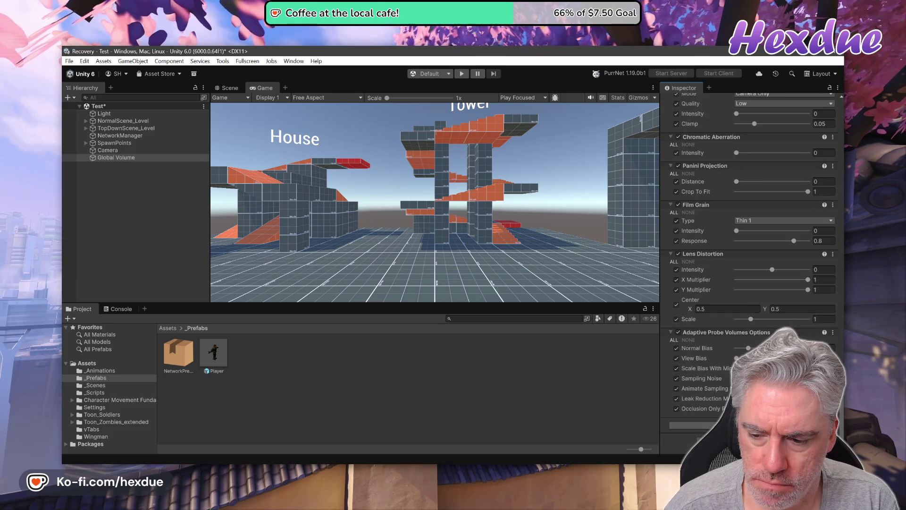
- Search Add Override for 'parni', cancel without adding anything, and return to the Panini docs
left_click(694, 425)
type("p")
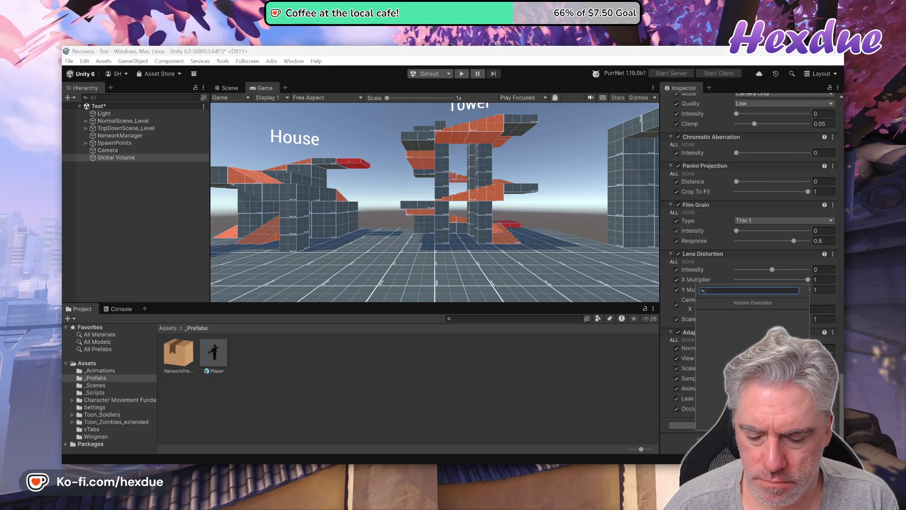
type("ar")
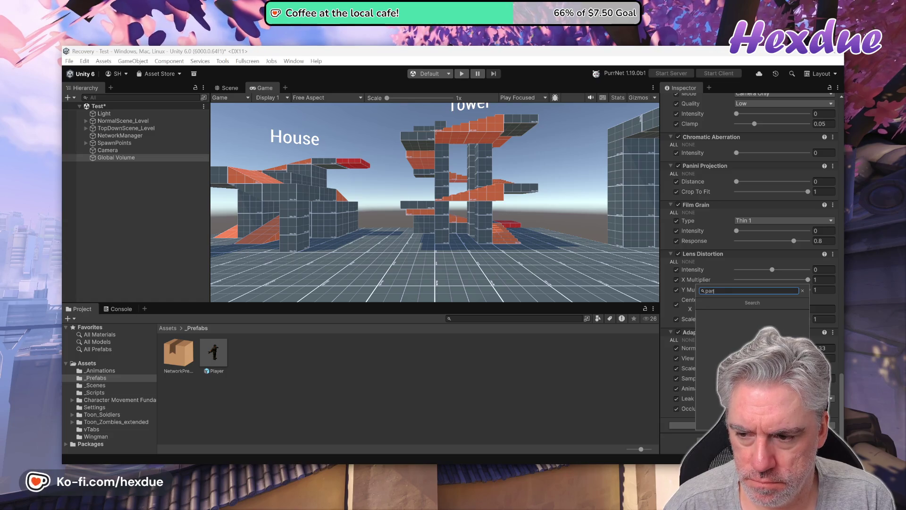
type("nini")
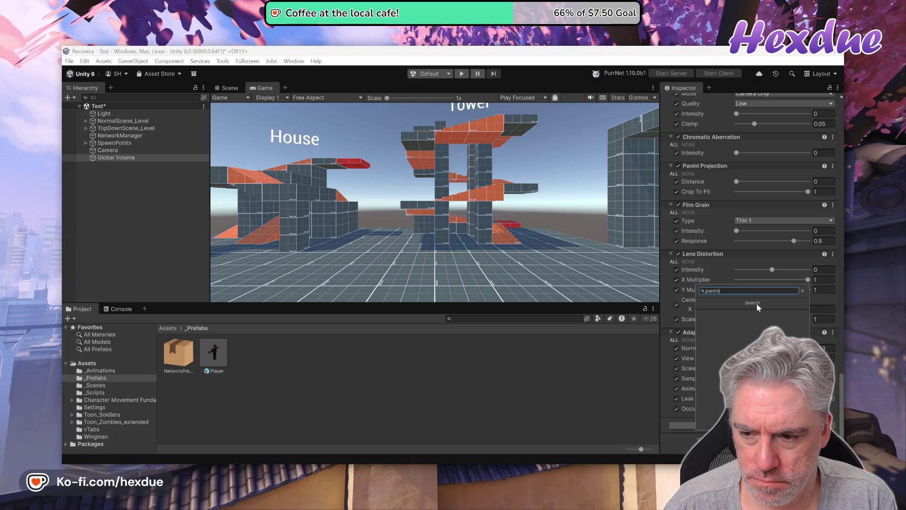
key("BackSpace")
key("BackSpace")
key("BackSpace")
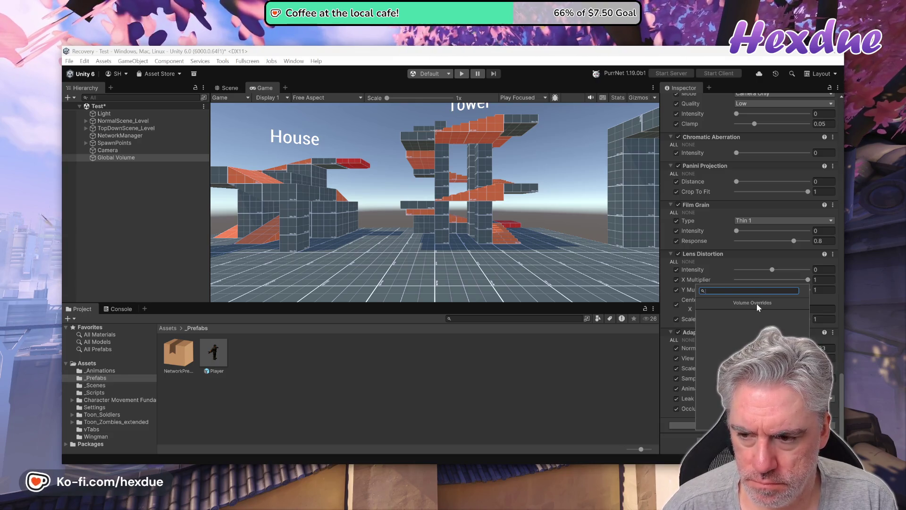
left_click(688, 441)
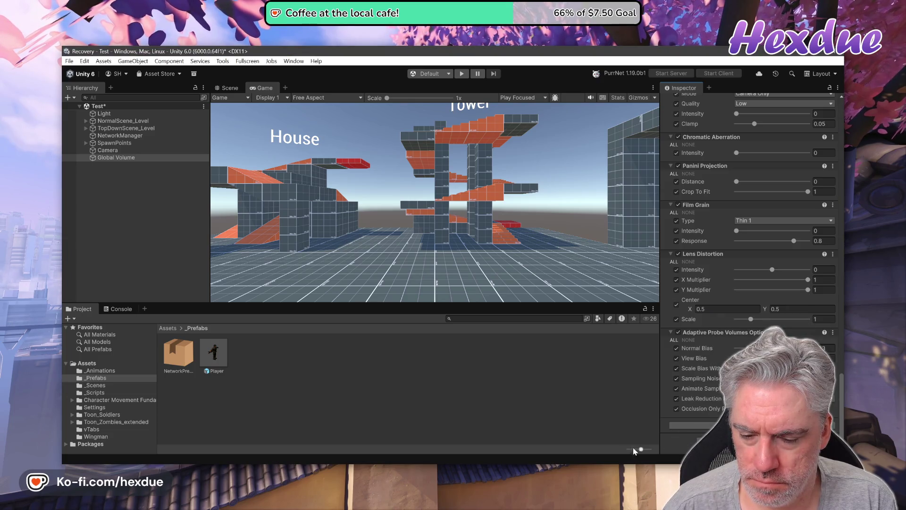
key("alt+Tab")
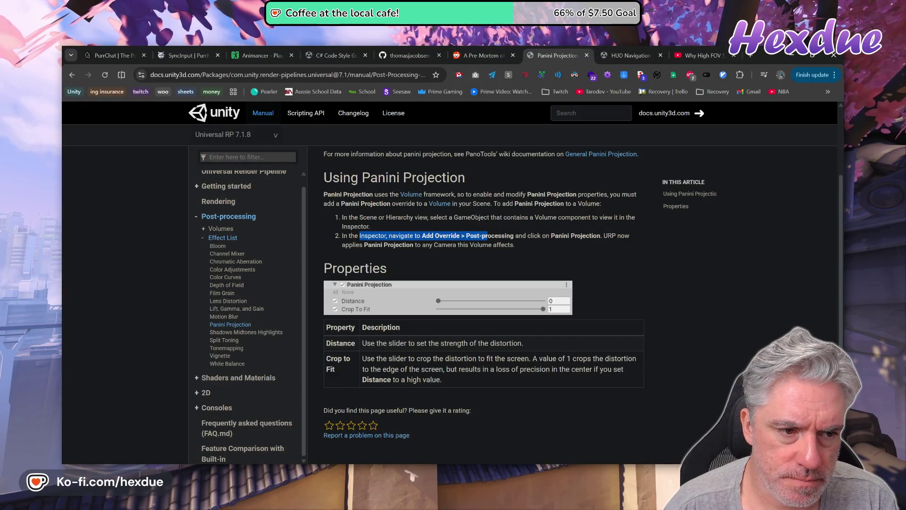
scroll(481, 307, "up", 2)
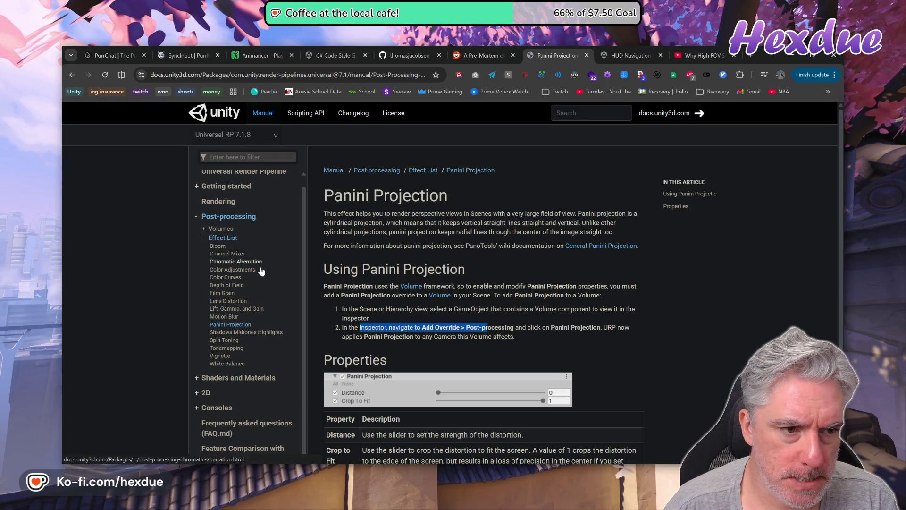
scroll(259, 265, "up", 1)
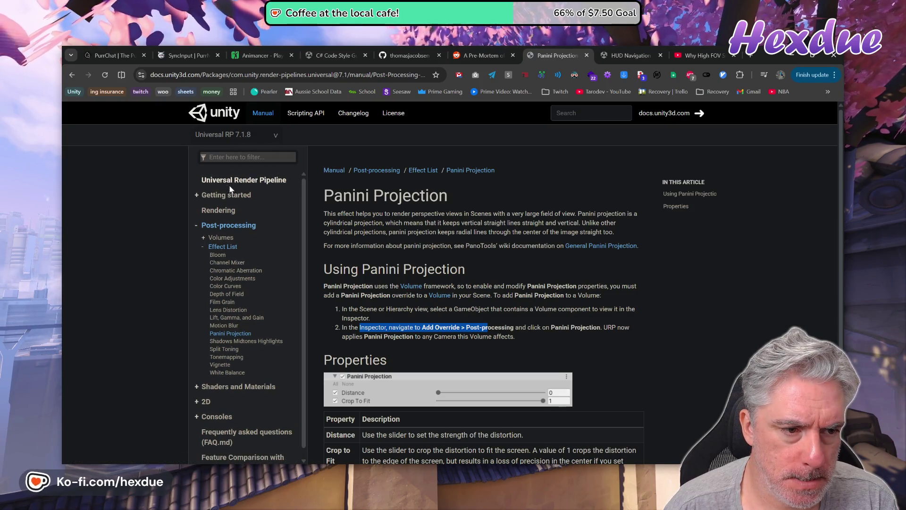
left_click(203, 196)
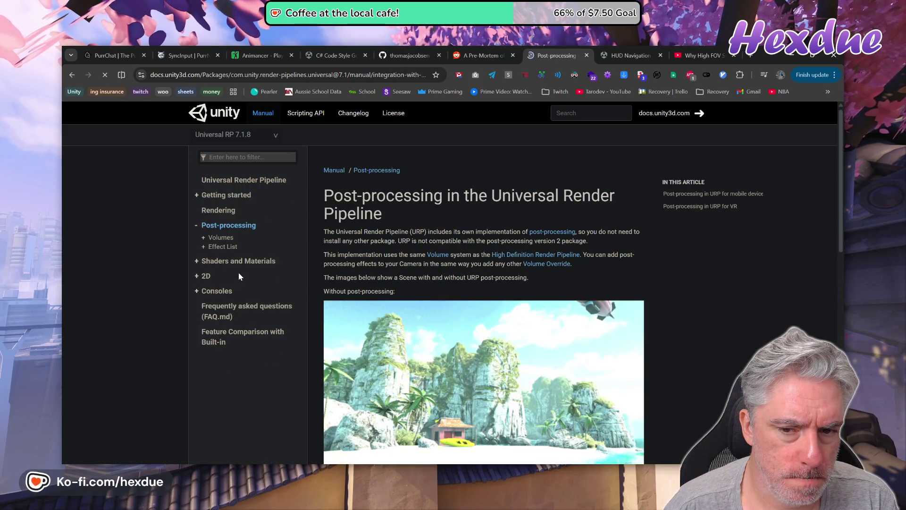
scroll(438, 285, "down", 5)
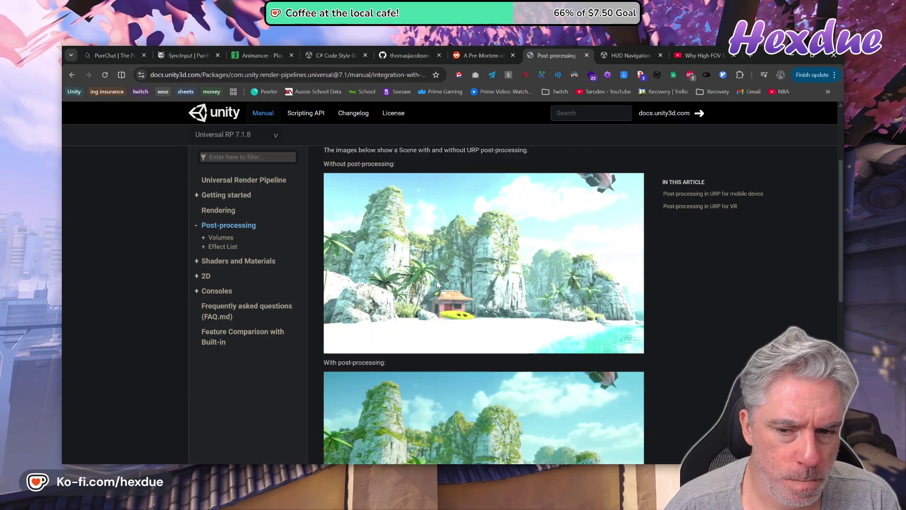
scroll(437, 284, "down", 5)
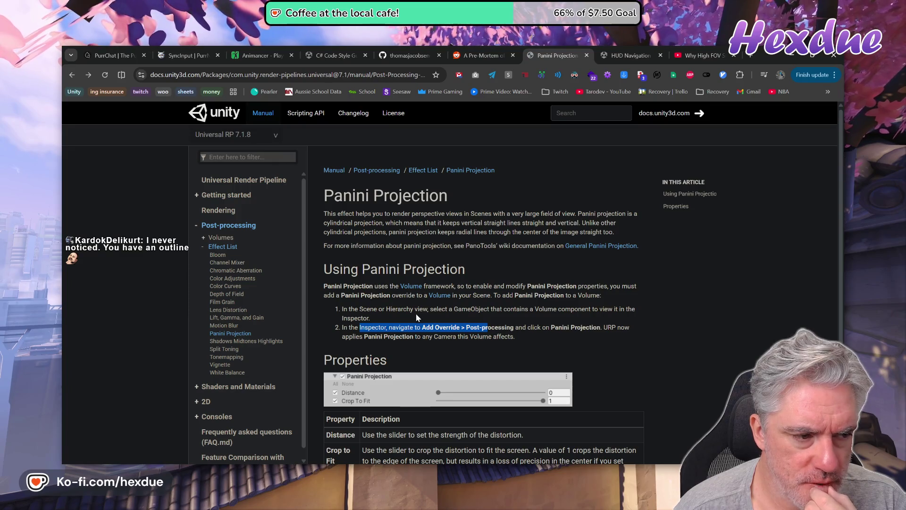
scroll(522, 357, "down", 2)
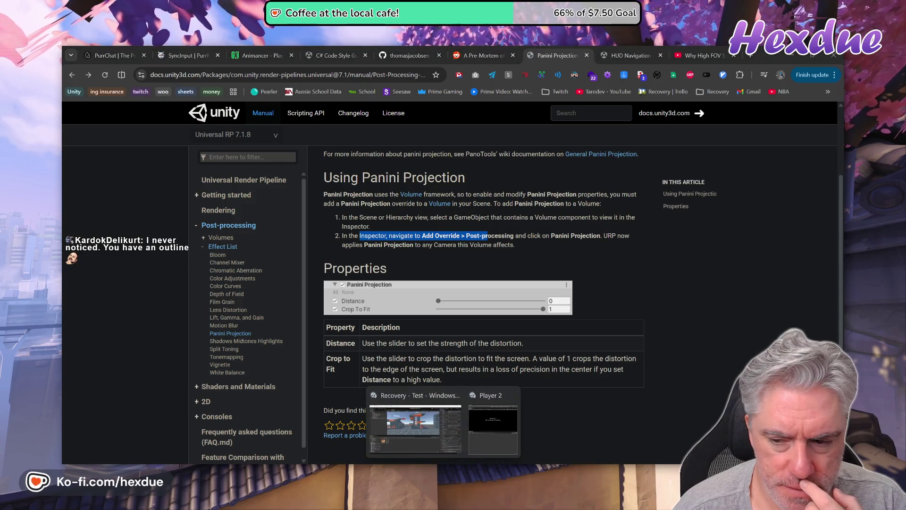
left_click(492, 417)
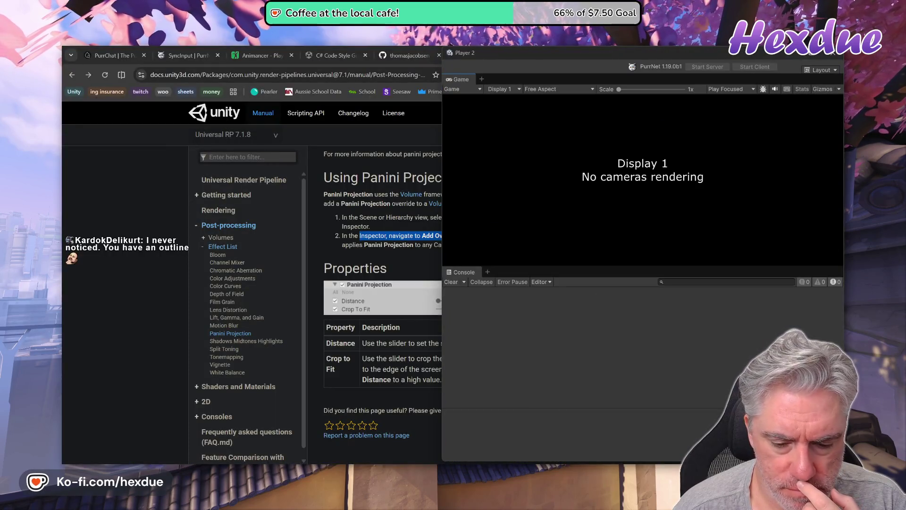
- Back in the main Unity editor, cancel an Add Override search for 'post'
left_click(411, 418)
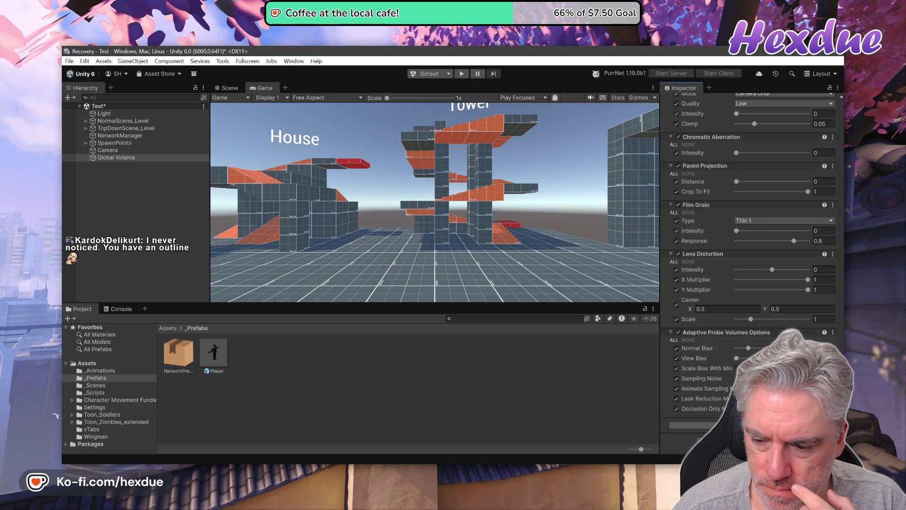
left_click(694, 425)
type("p")
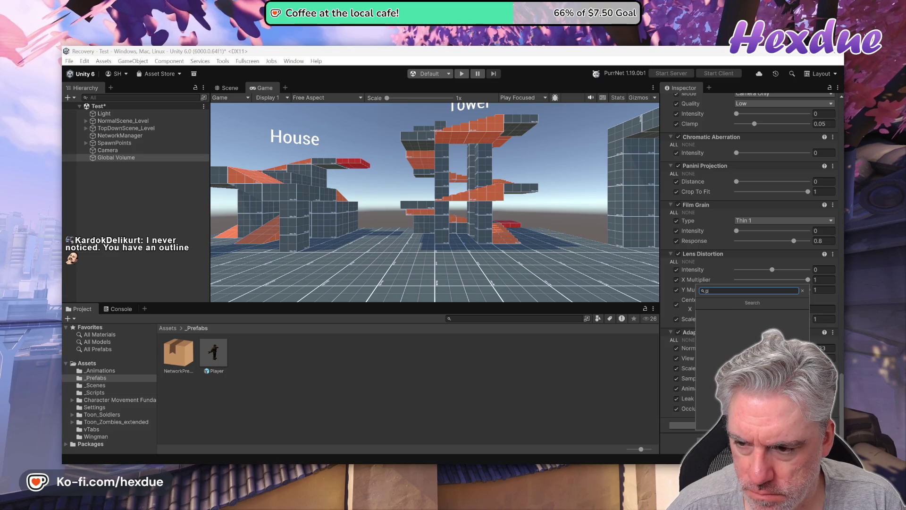
type("ost")
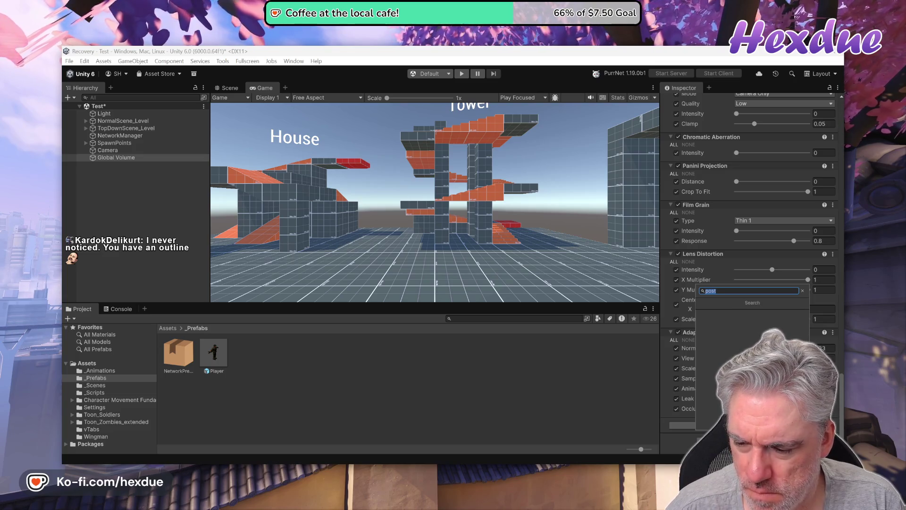
key("ctrl+a")
key("BackSpace")
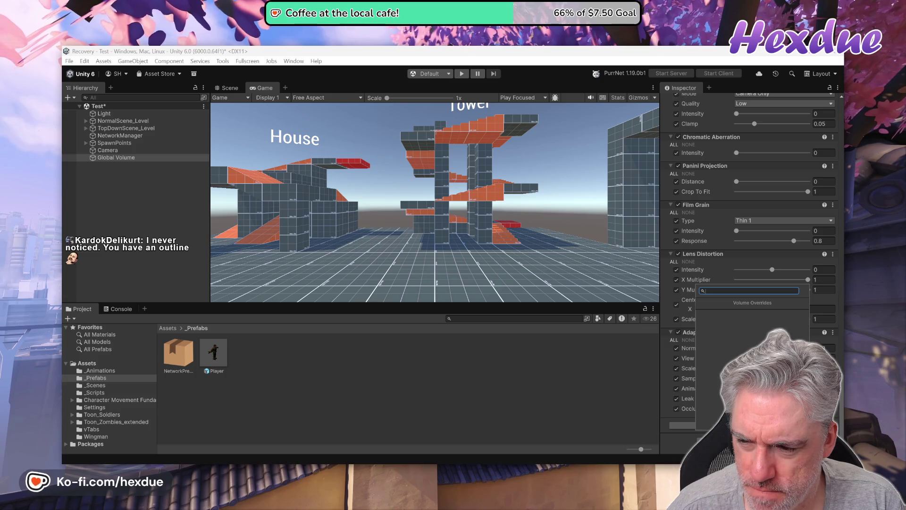
key("Escape")
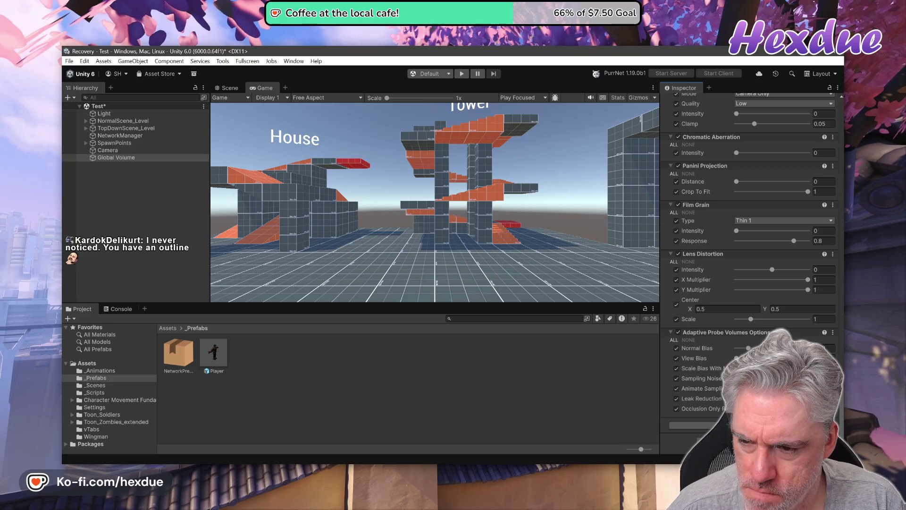
scroll(735, 338, "up", 4)
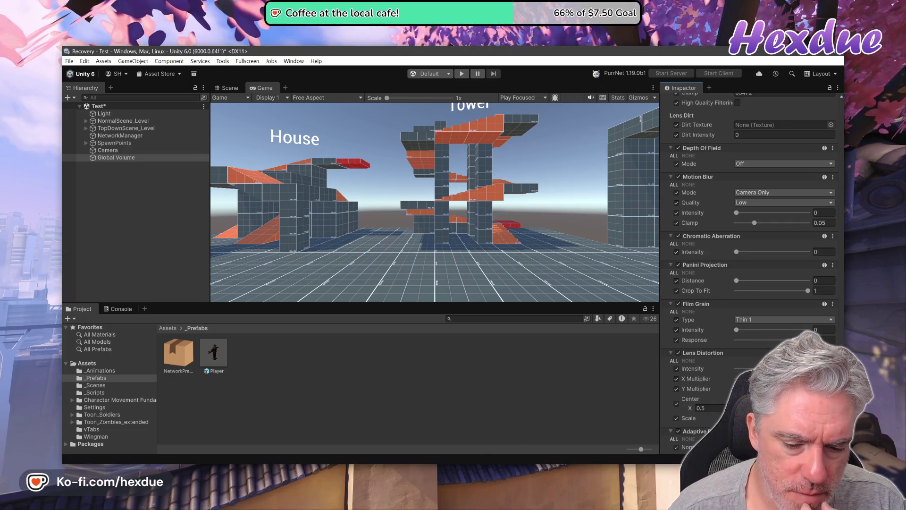
- Raise Panini Projection Distance to about 0.69 and keep Crop To Fit at 1
key("alt+Tab")
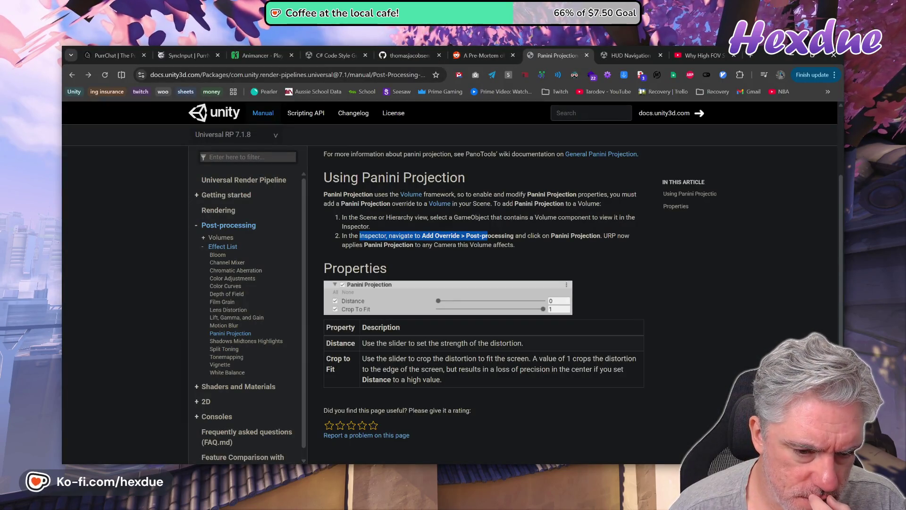
key("alt+Tab")
left_click_drag(737, 281, 804, 280)
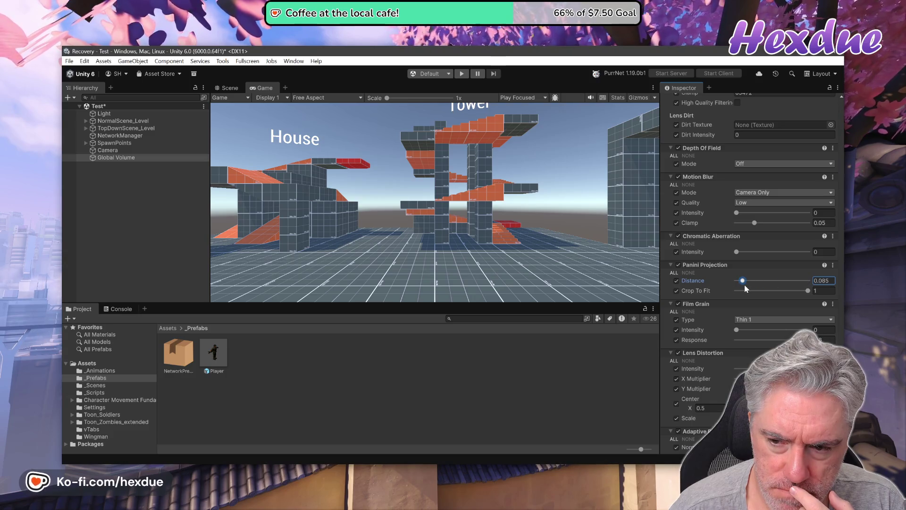
type("1")
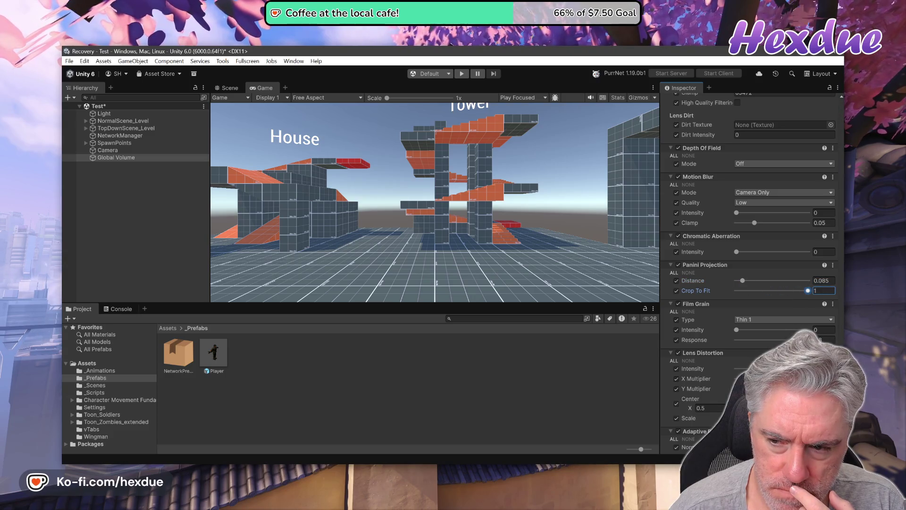
left_click_drag(787, 281, 789, 281)
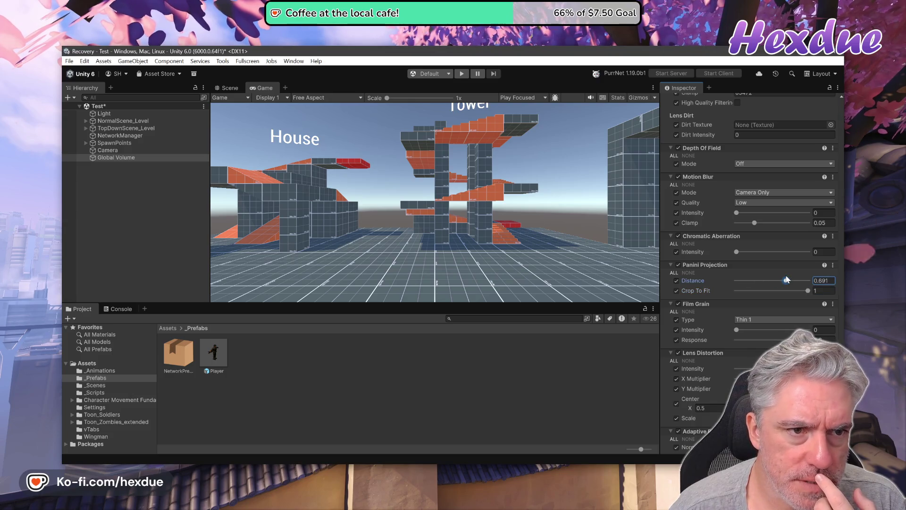
- Set the Camera's Renderer to 0: PC_Renderer
left_click(106, 150)
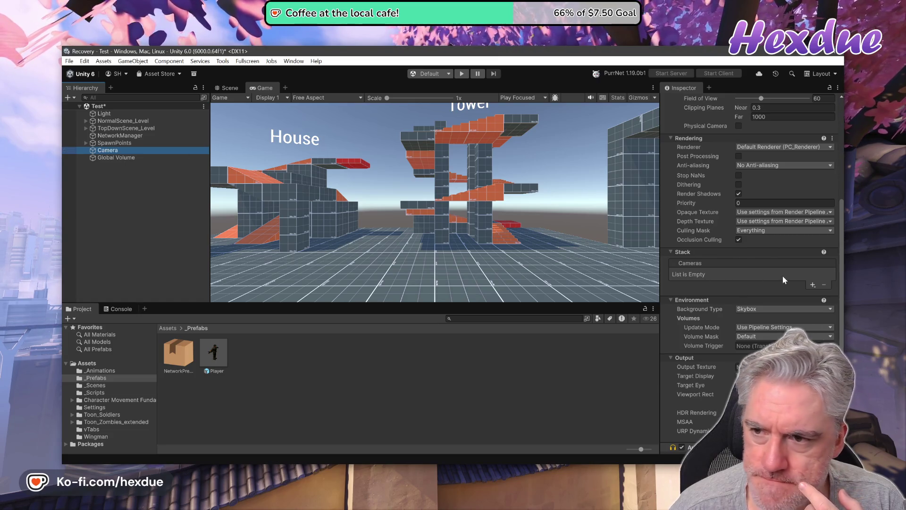
scroll(782, 276, "up", 3)
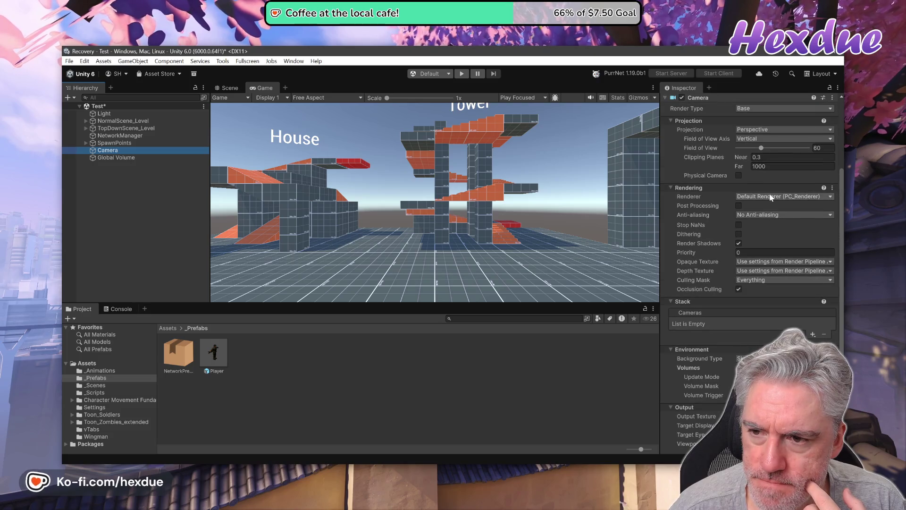
left_click(771, 196)
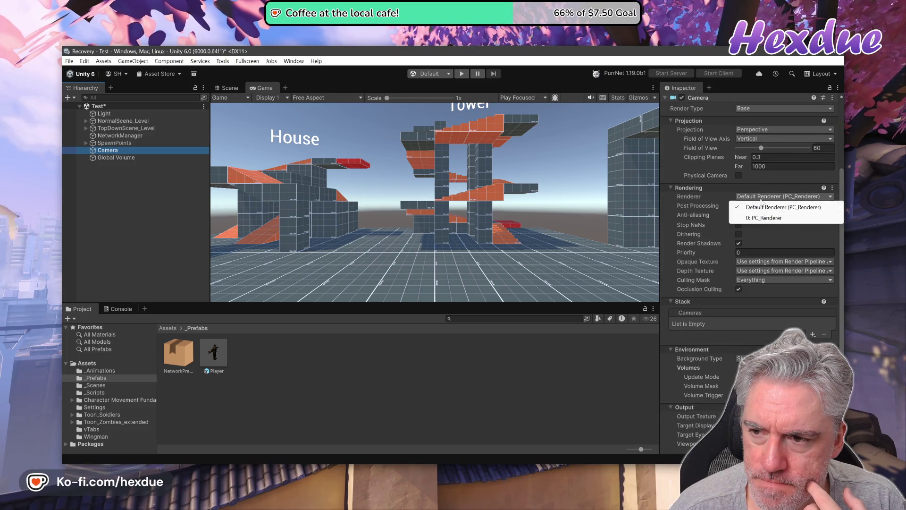
left_click(768, 219)
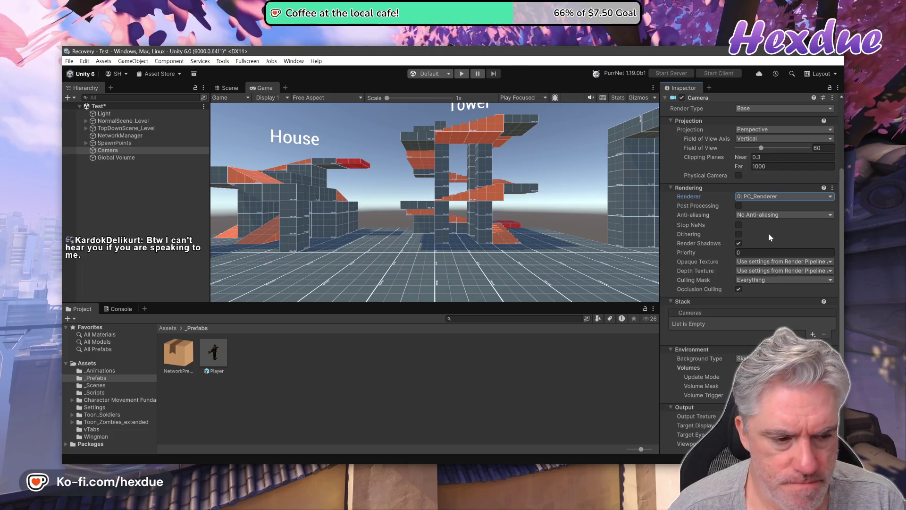
- Scroll through the Camera's Inspector and bring up the Add Component list
scroll(769, 236, "up", 1)
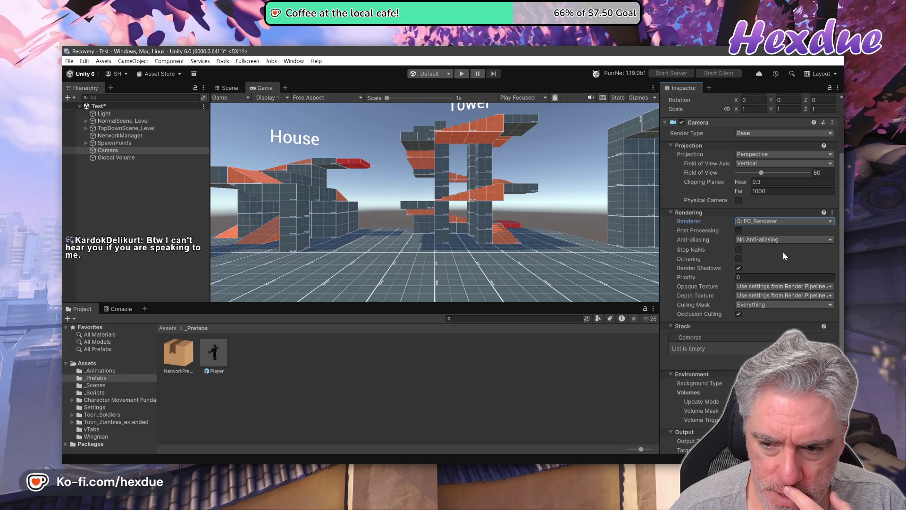
scroll(783, 253, "down", 5)
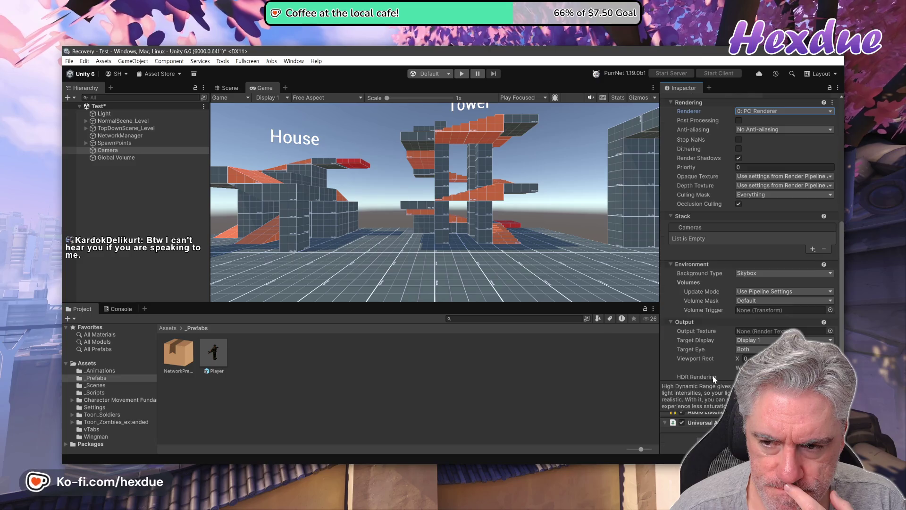
scroll(712, 375, "up", 8)
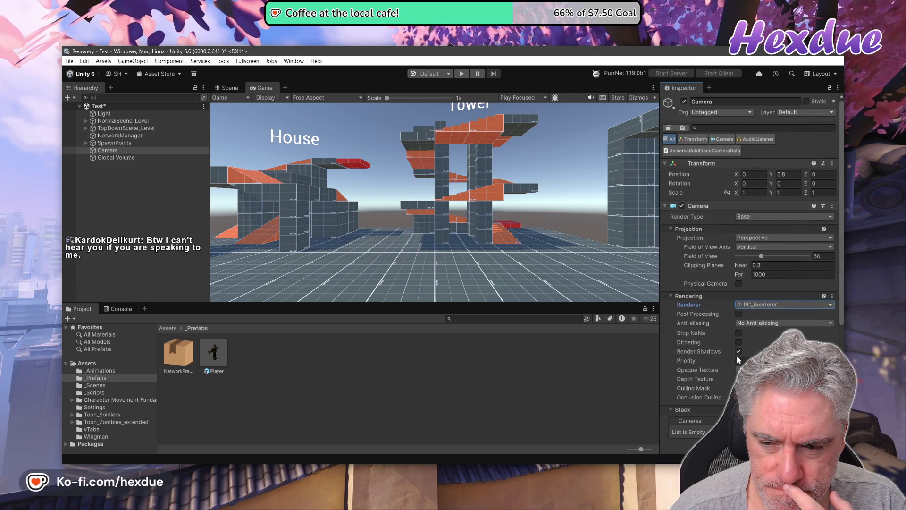
scroll(702, 351, "down", 8)
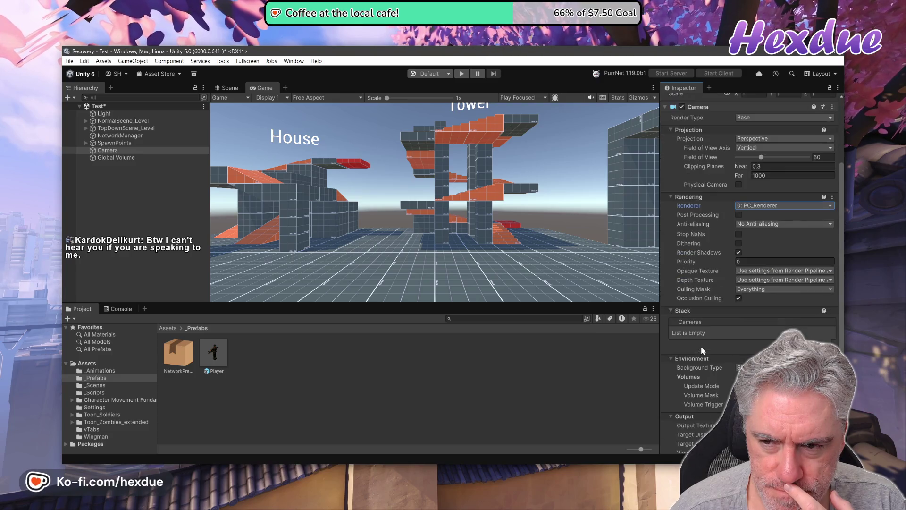
left_click(749, 441)
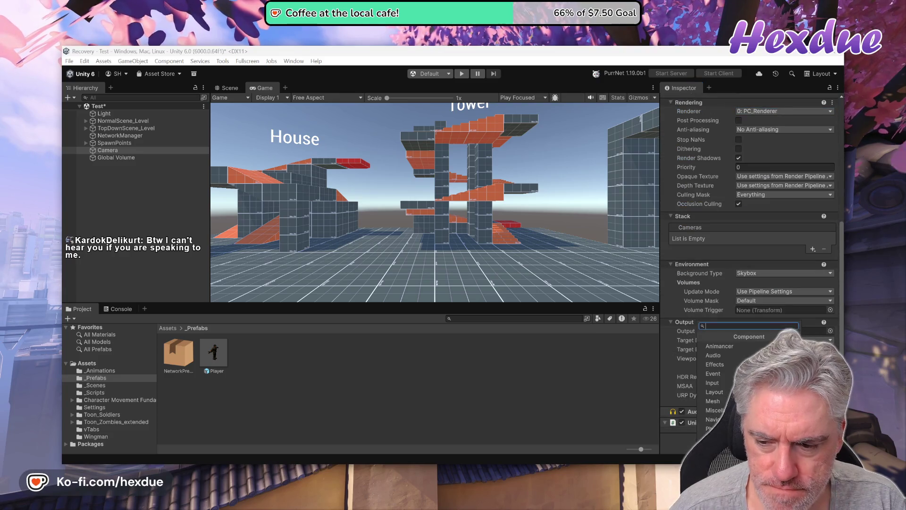
- Add a Volume component to the Camera using DefaultVolumeProfile
type("vol")
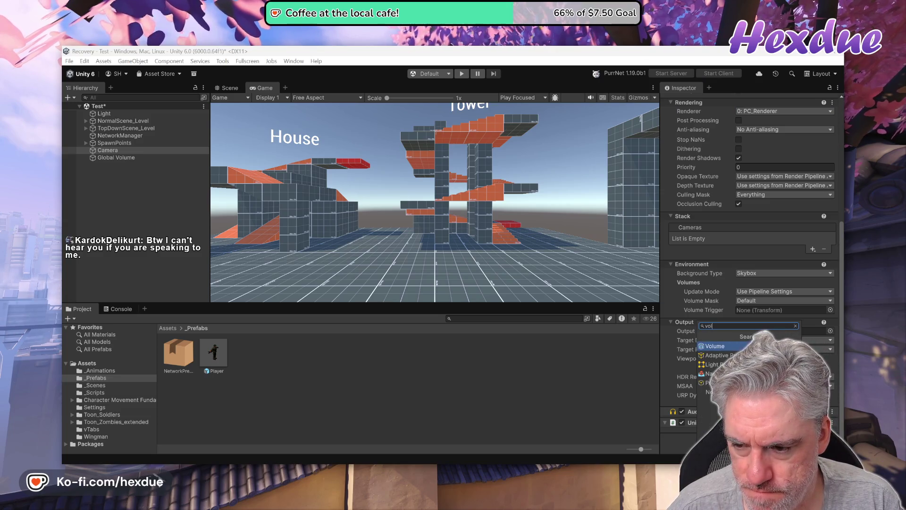
left_click(720, 345)
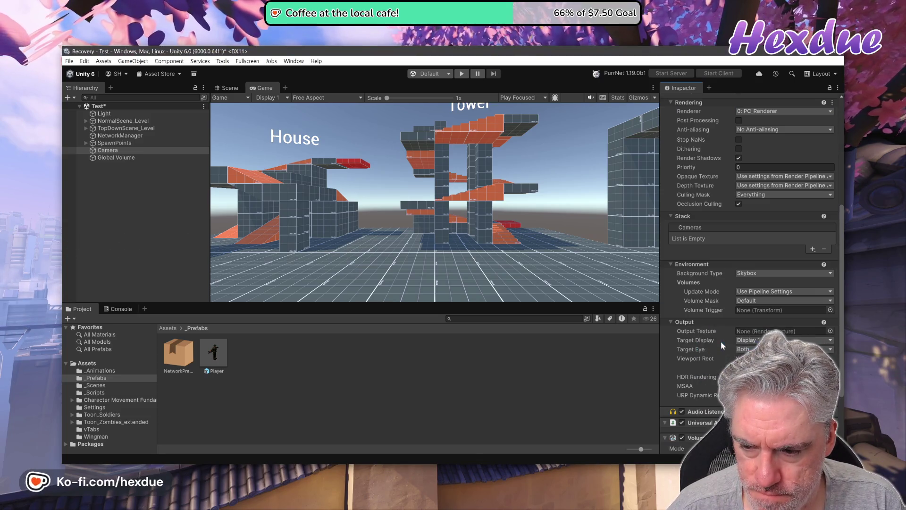
scroll(721, 344, "down", 4)
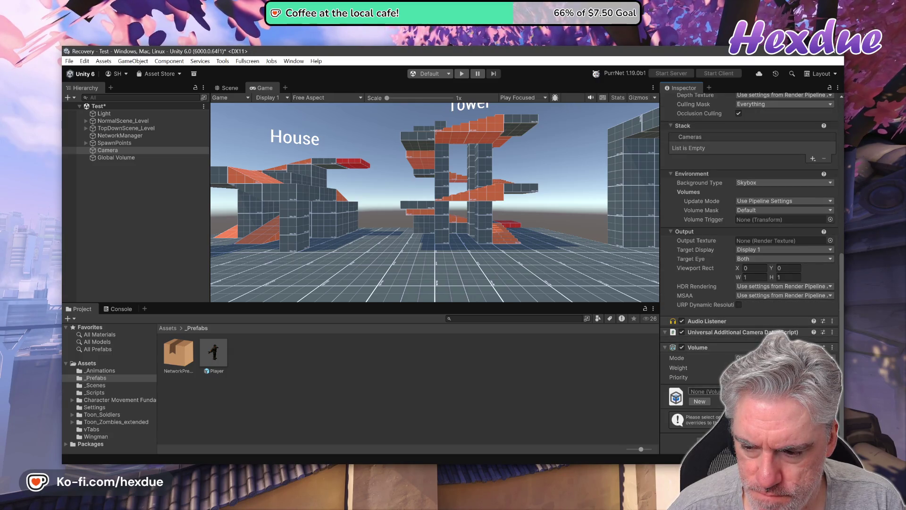
left_click(830, 391)
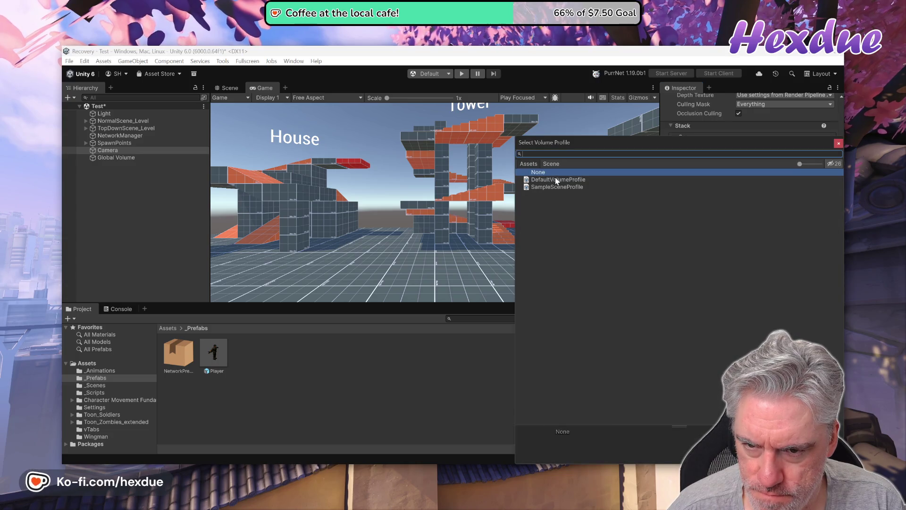
double_click(555, 179)
- Set Panini Projection Distance to 0.508 and Crop To Fit to 0.292, then return to the docs
scroll(750, 283, "down", 10)
scroll(750, 283, "down", 15)
scroll(750, 283, "down", 15)
scroll(750, 283, "down", 10)
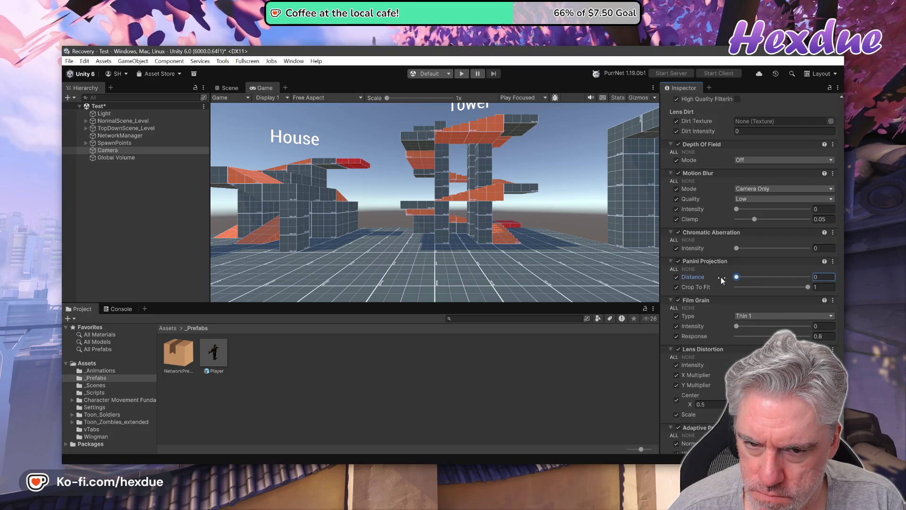
mouse_move(779, 270)
left_mouse_down()
mouse_move(826, 267)
mouse_move(772, 271)
left_mouse_up()
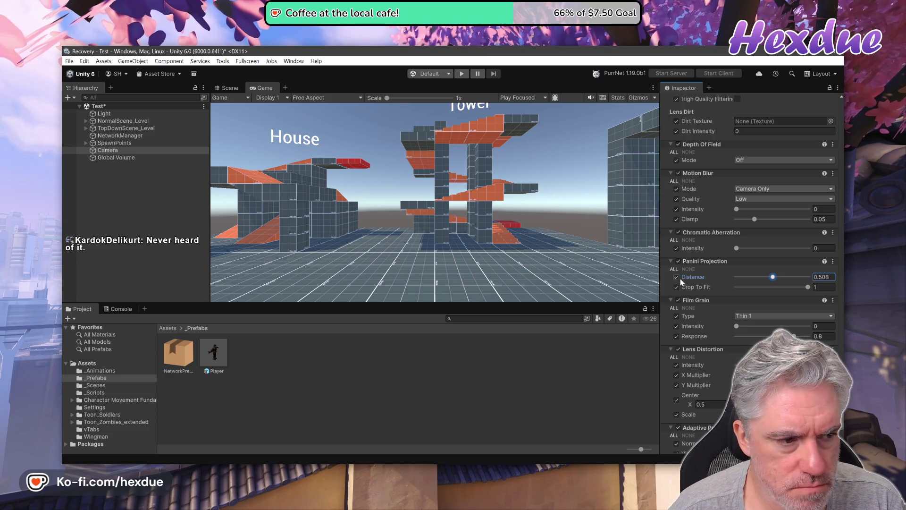
left_click_drag(787, 290, 757, 287)
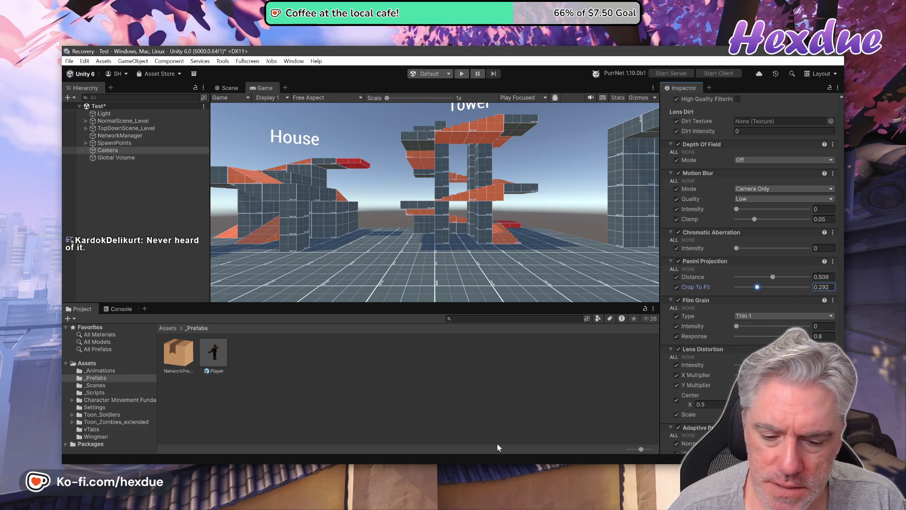
key("alt+Tab")
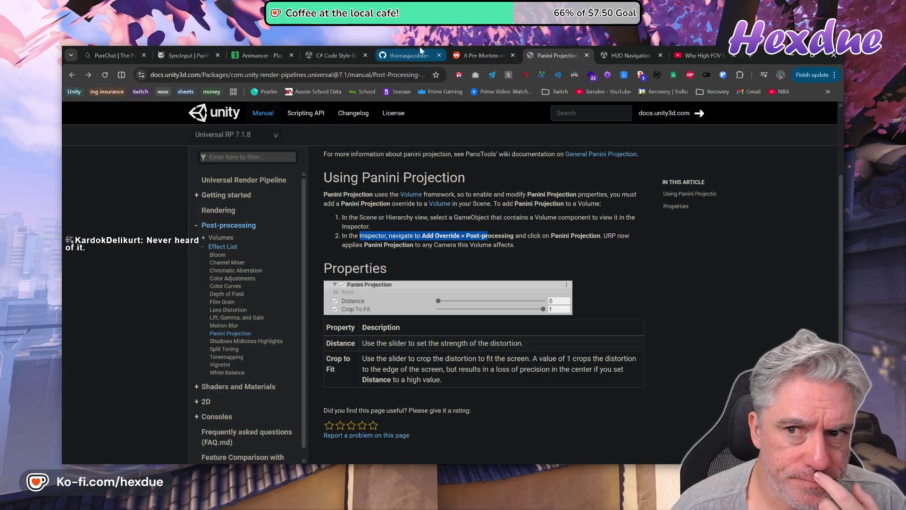
- Play the Why High FOV video from the 1:31 rectilinear comparison, pause on the Panini preset, and return to Unity
left_click(716, 56)
left_click_drag(248, 386, 251, 387)
left_click(503, 254)
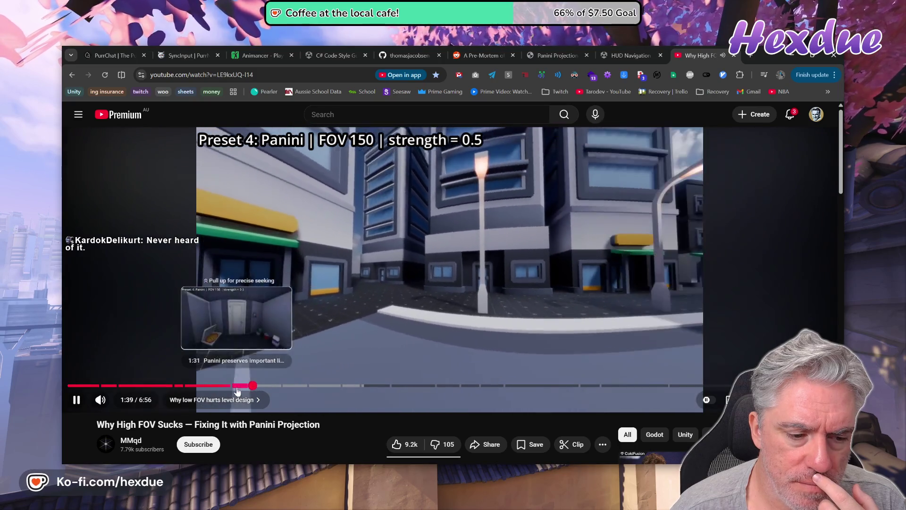
left_click(242, 385)
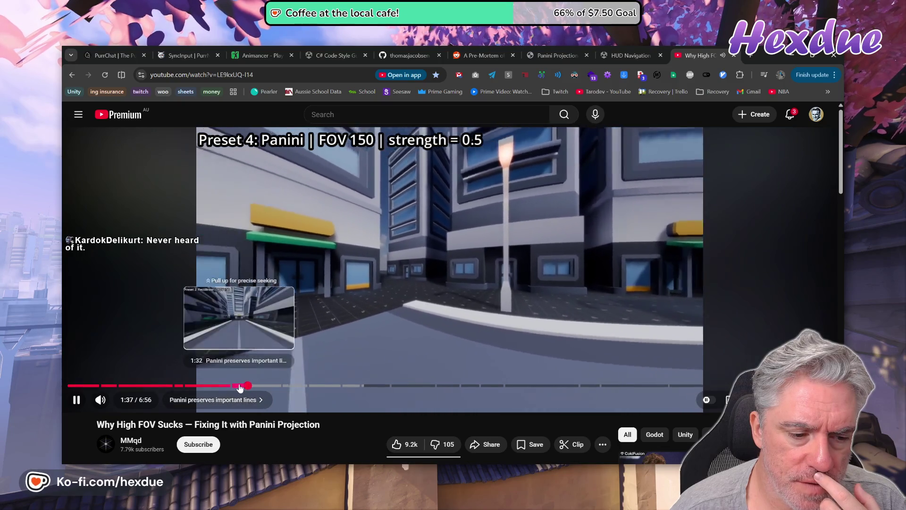
left_click(238, 385)
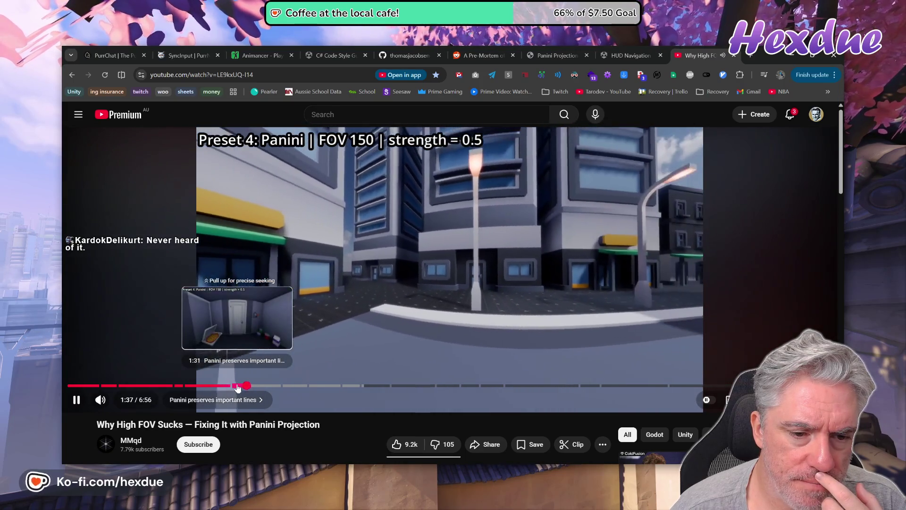
left_click(463, 259)
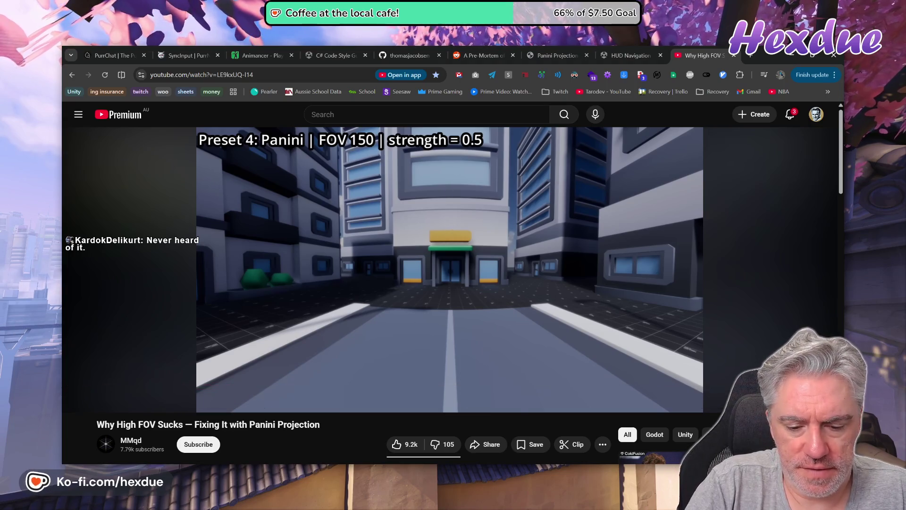
mouse_move(444, 496)
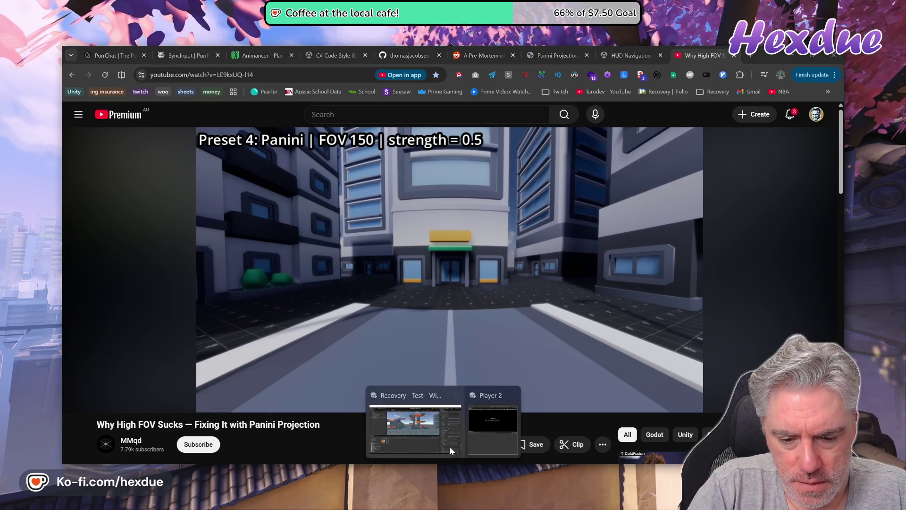
left_click(444, 441)
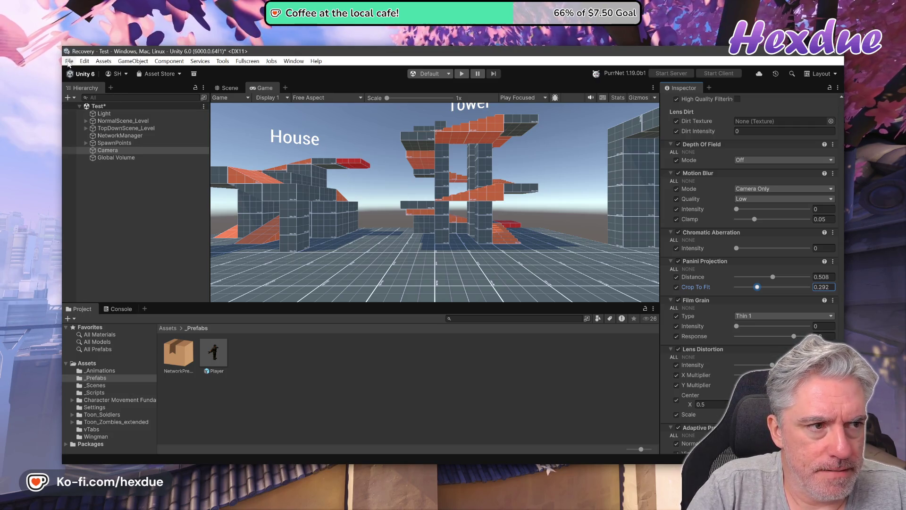
- Exit the Unity editor with Don't Save for the Test scene, then switch to VS Code
left_click(69, 62)
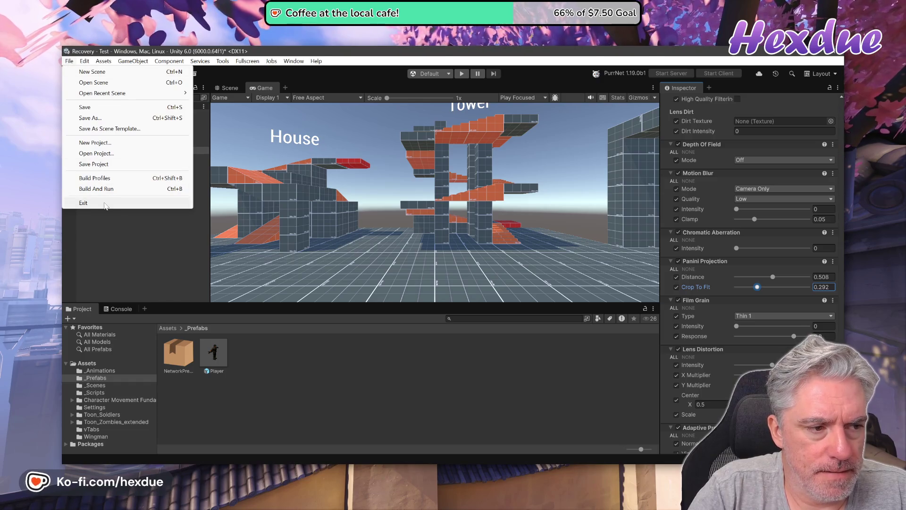
left_click(105, 204)
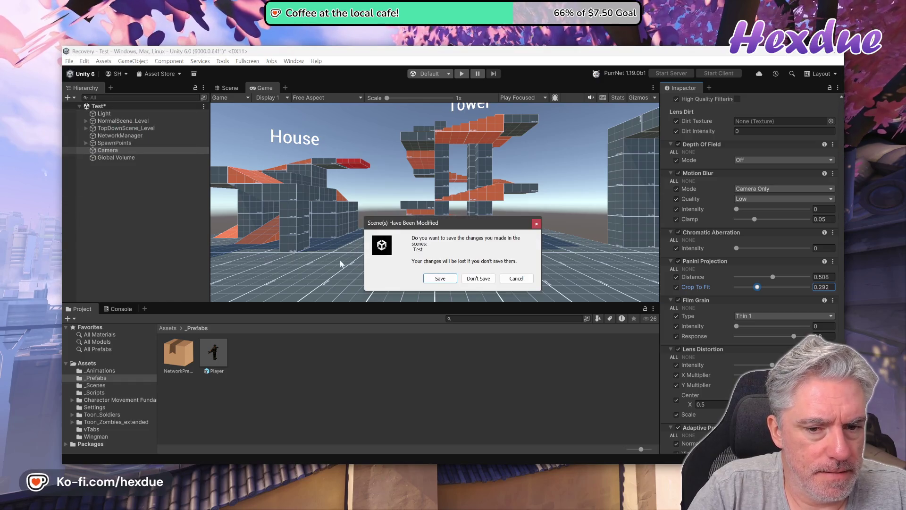
left_click(478, 281)
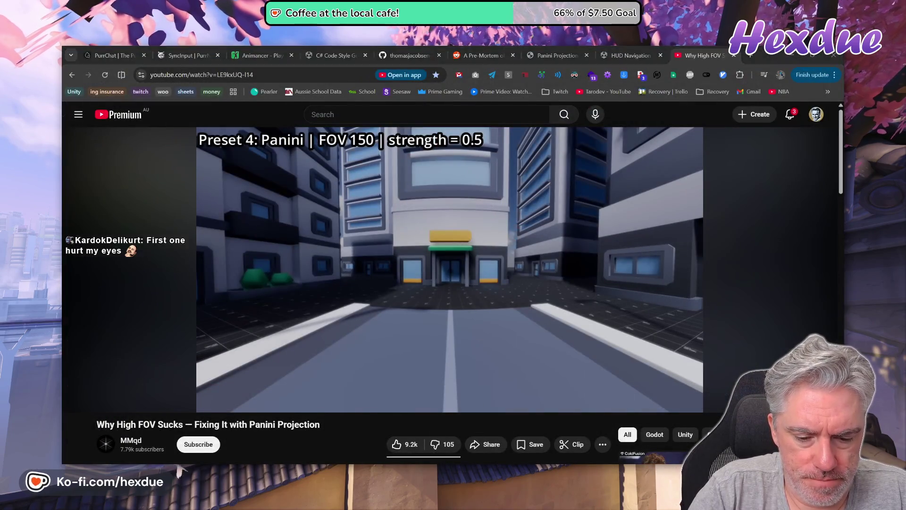
key("alt+Tab")
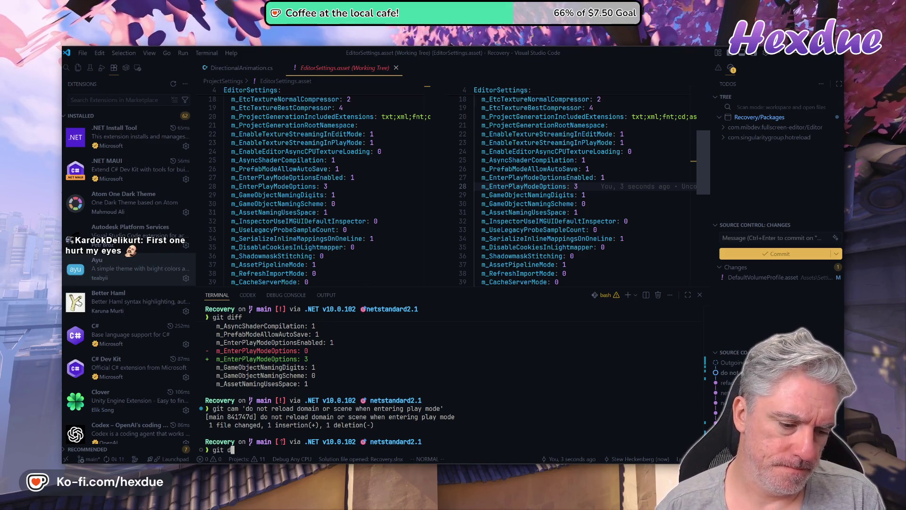
- Review the uncommitted DefaultVolumeProfile.asset changes with git diff, paging through to the end
type("f")
key("Return")
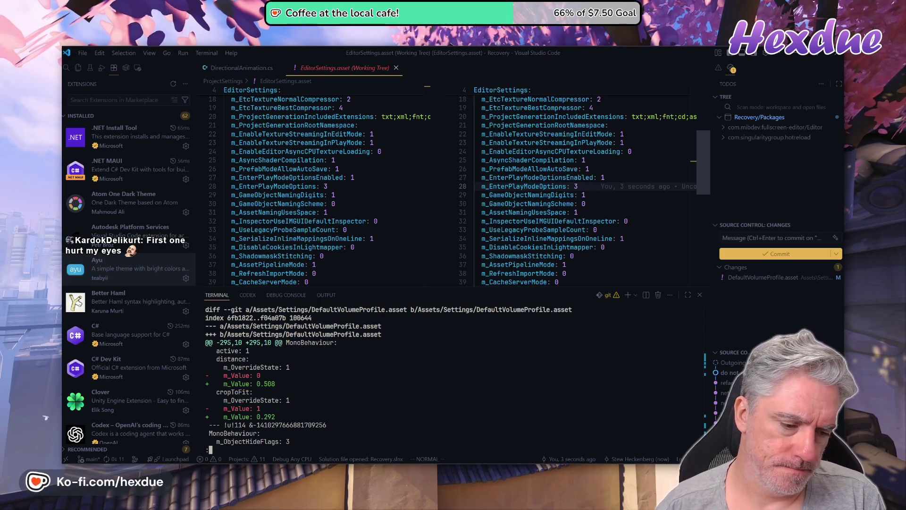
key("space")
key("space")
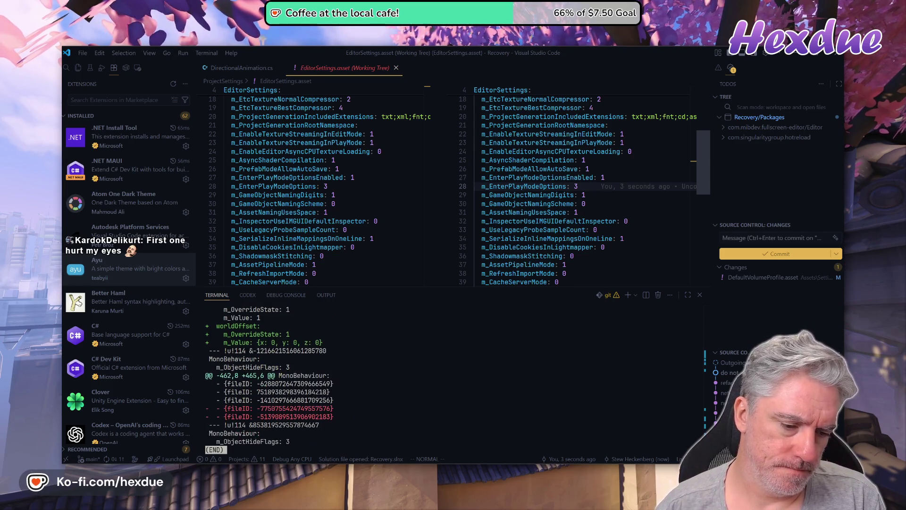
key("q")
type("git clean -d")
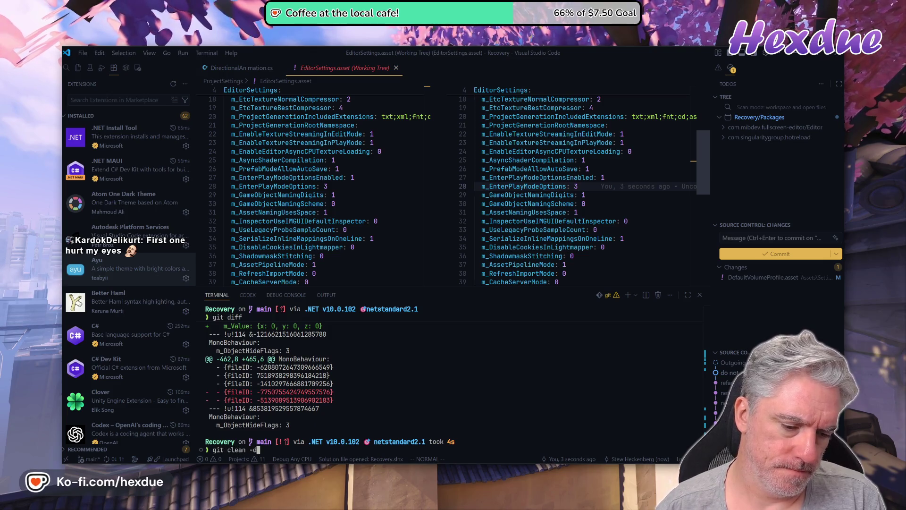
- Run git clean -df, git co . and git clean -xdf to discard all changes and generated files
type("f")
key("Return")
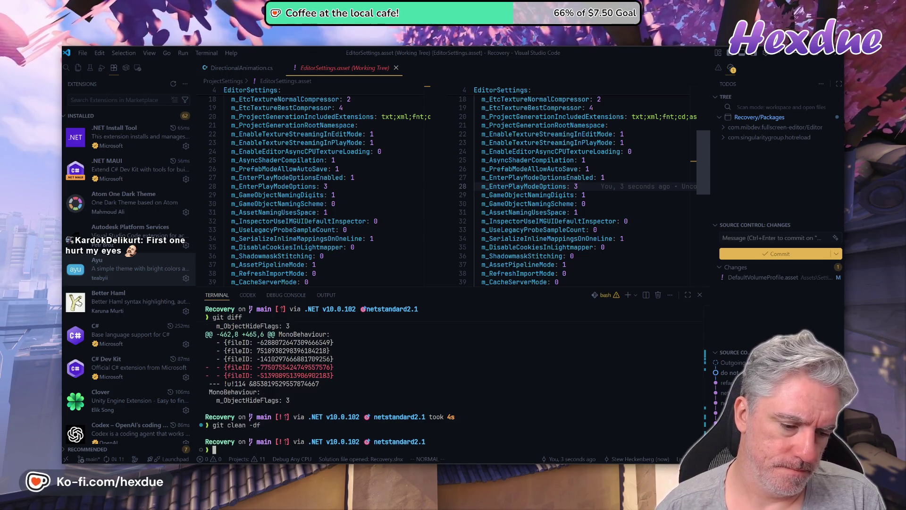
type("git co .")
key("Return")
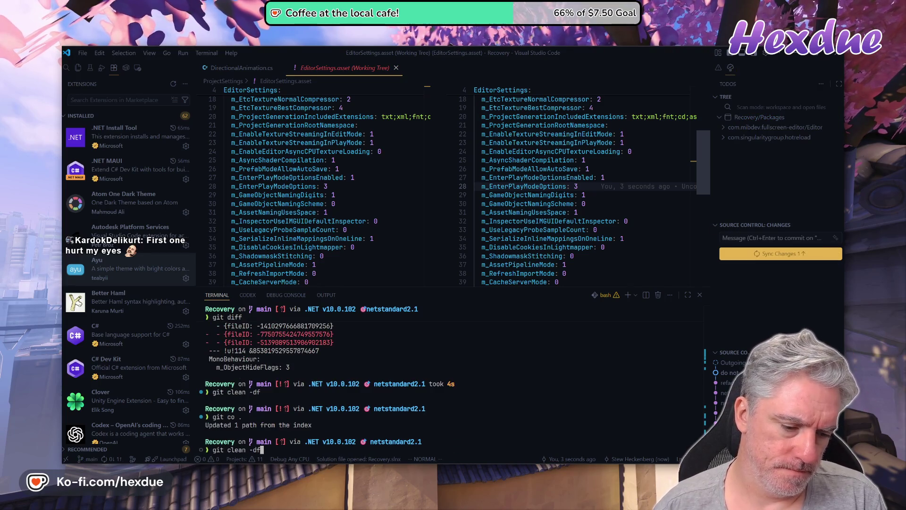
type("x")
key("Return")
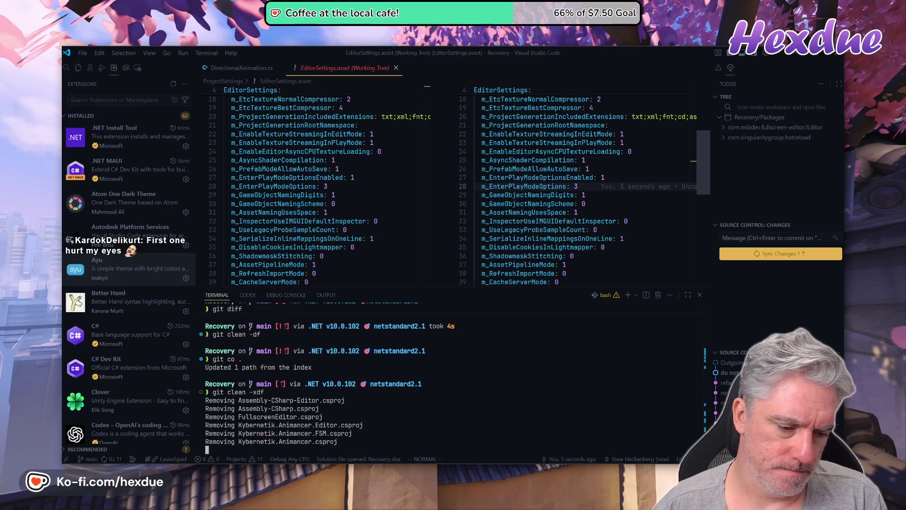
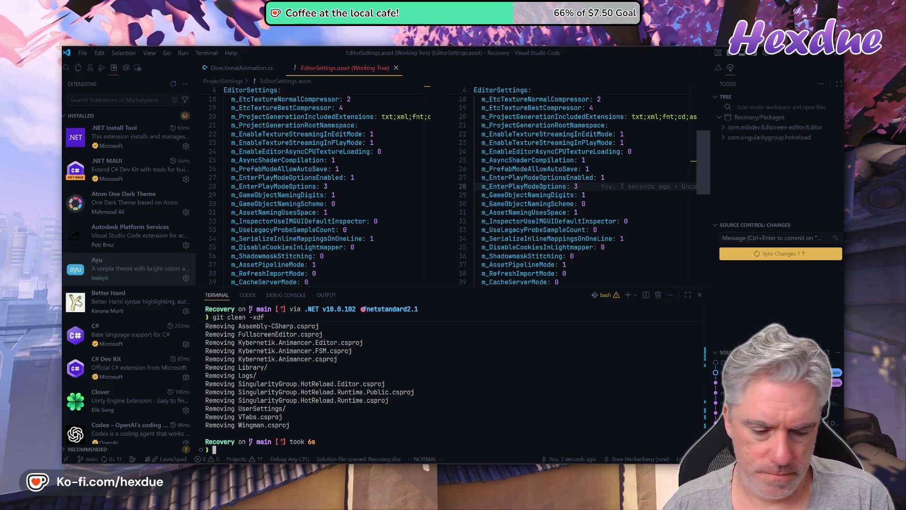
- Run git push for the Recovery repo commits, close the EditorSettings.asset diff, and switch to Chrome
type("sh")
key("Return")
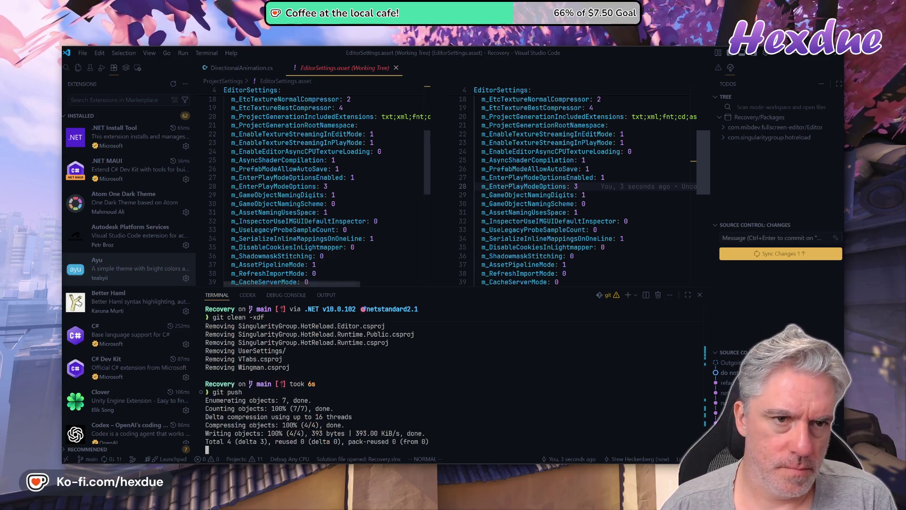
left_click(396, 68)
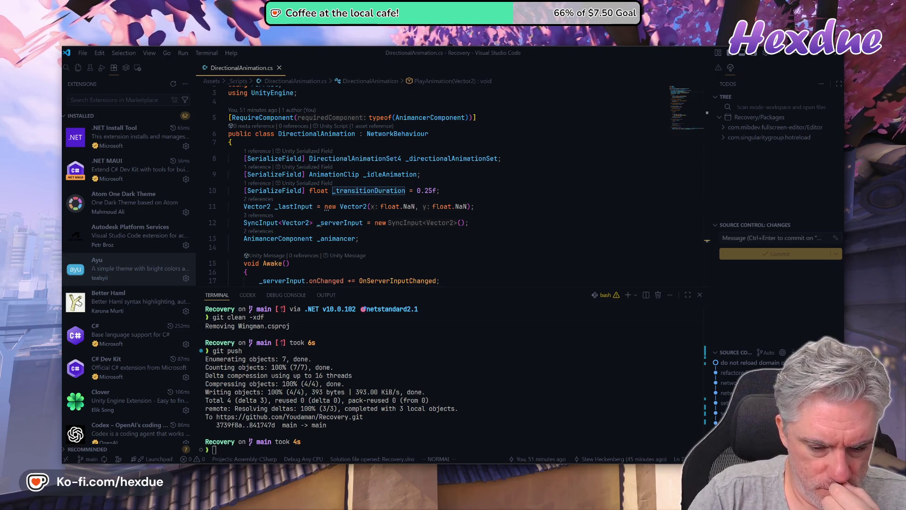
key("alt+Tab")
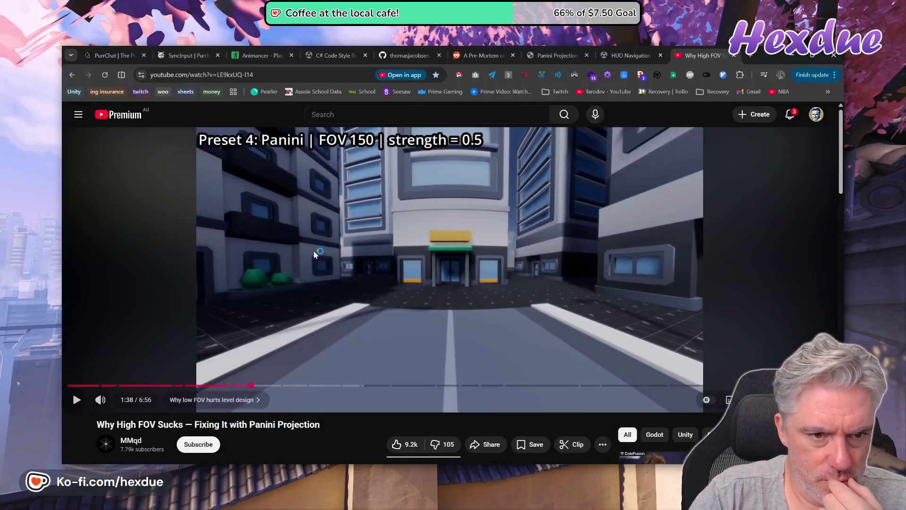
- Resume the Panini video and close the Animancer and C# Code Style Guide tabs
left_click(392, 209)
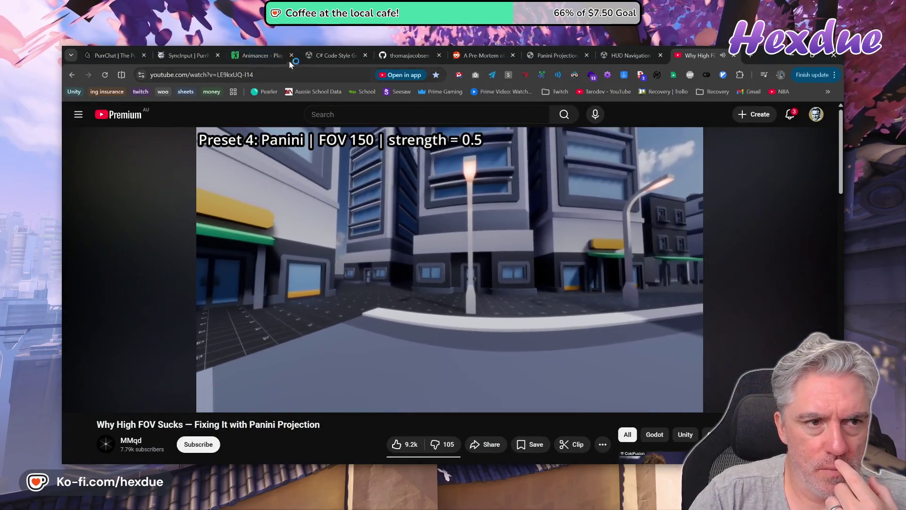
left_click(290, 60)
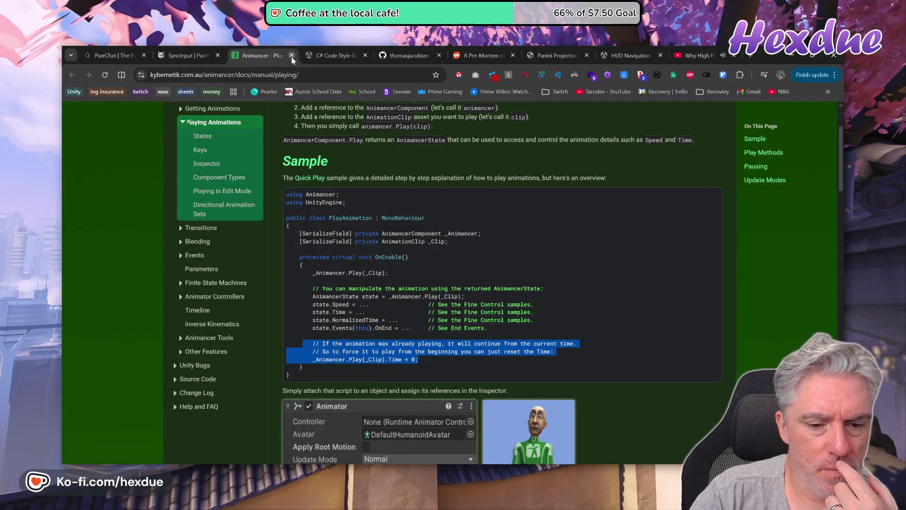
left_click(291, 56)
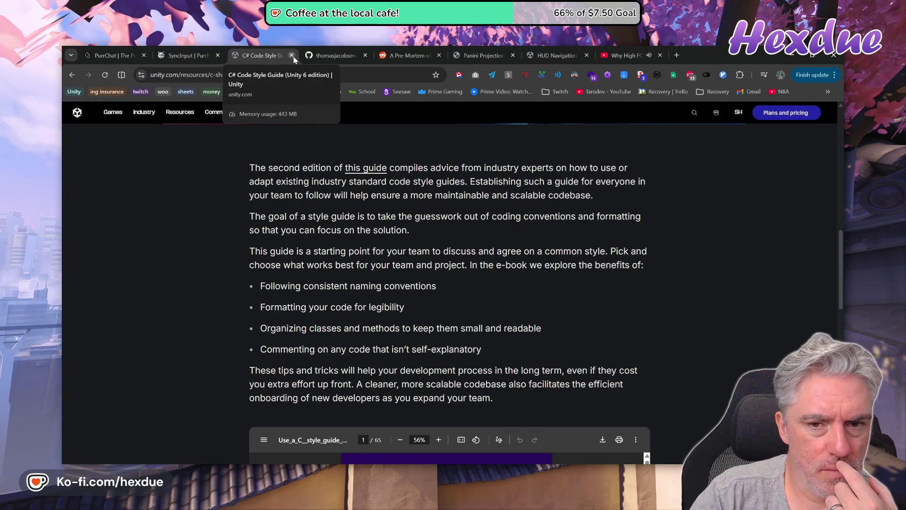
left_click(291, 56)
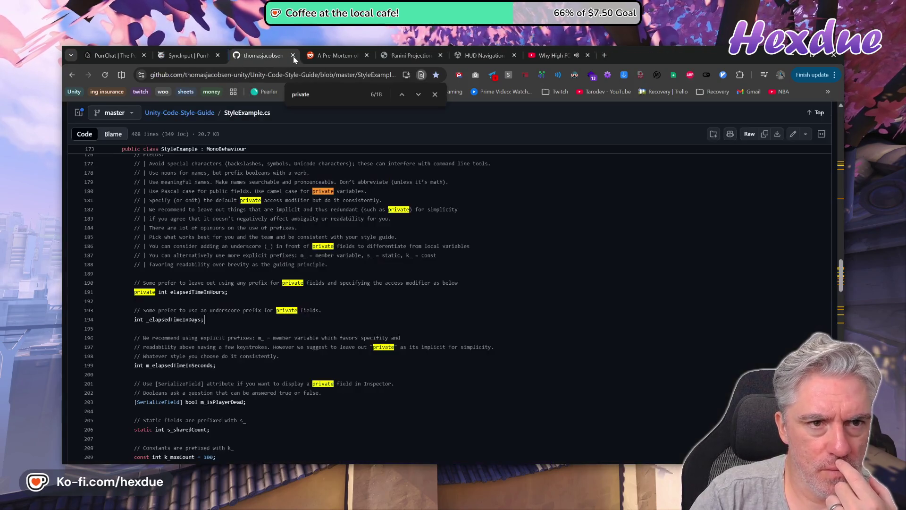
- Bookmark the StyleExample.cs page in the Unity folder and close its tab
left_click(435, 74)
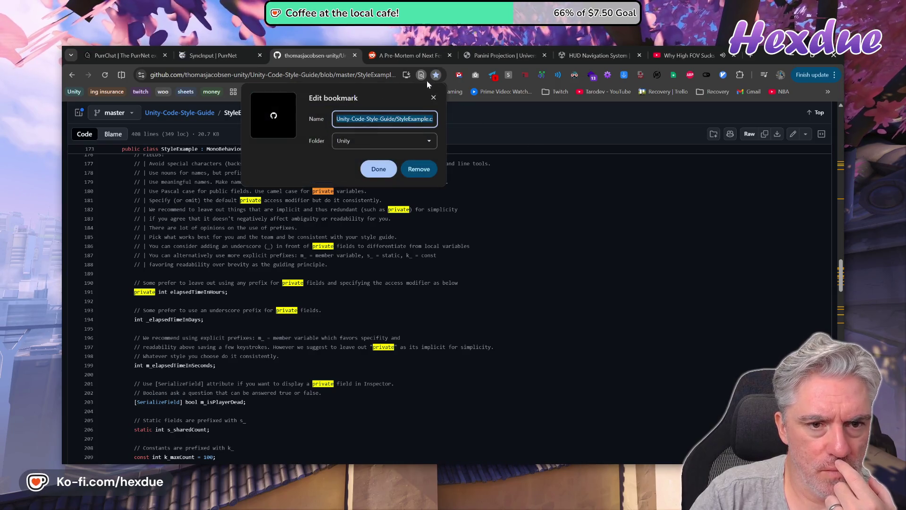
left_click(378, 169)
left_click(355, 55)
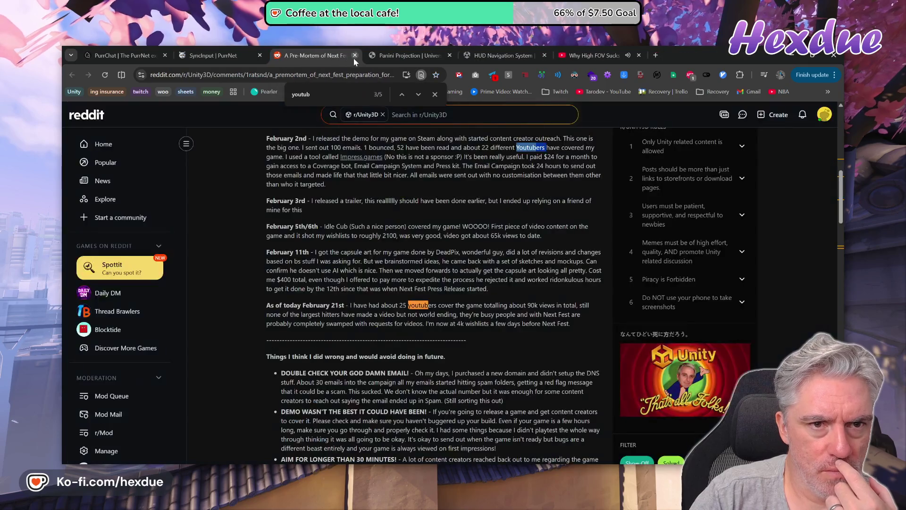
left_click(406, 57)
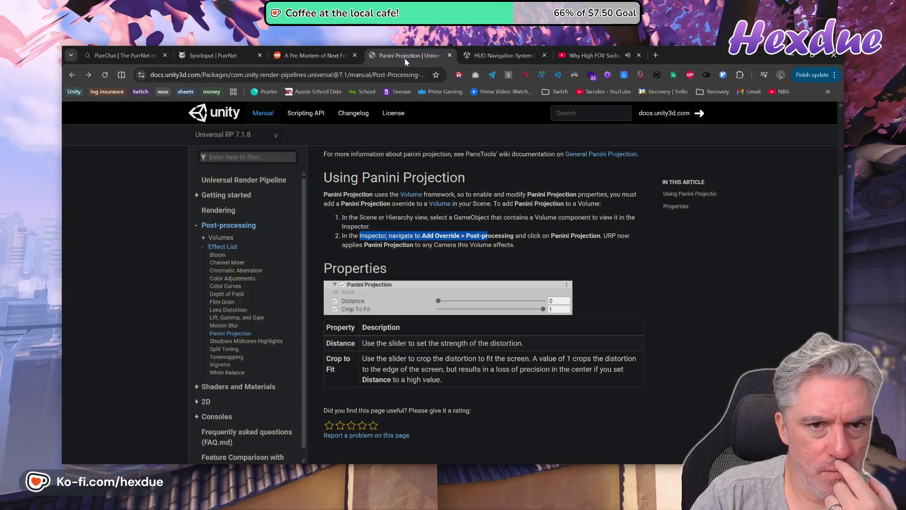
- Save the HUD Navigation System asset to the MVP list, bringing it to 7 assets
left_click(482, 55)
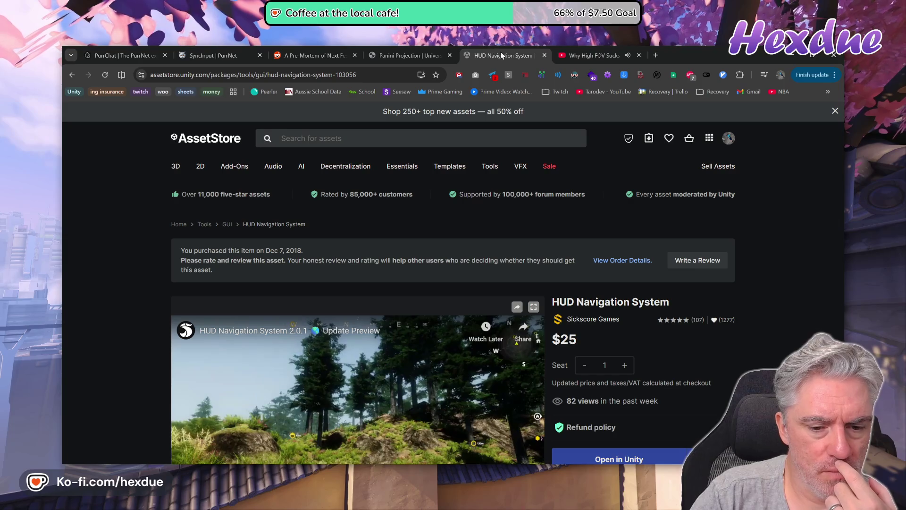
scroll(685, 283, "down", 3)
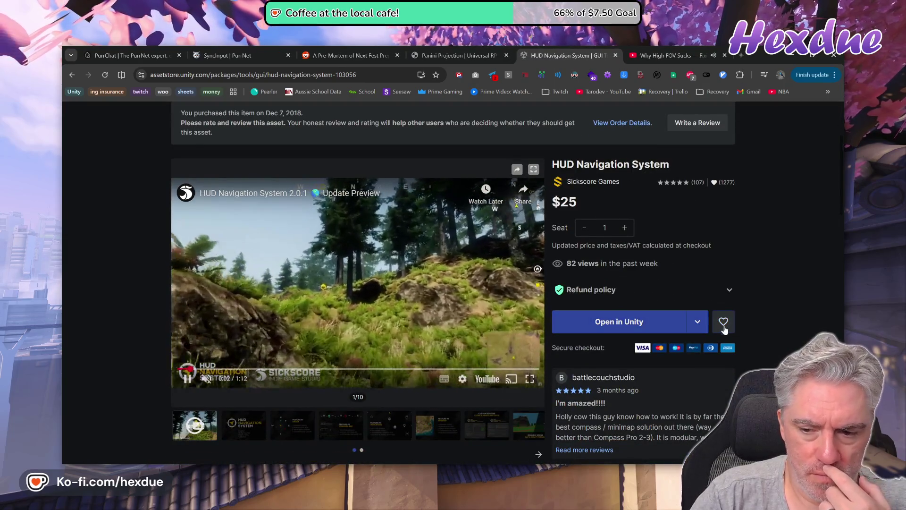
left_click(723, 323)
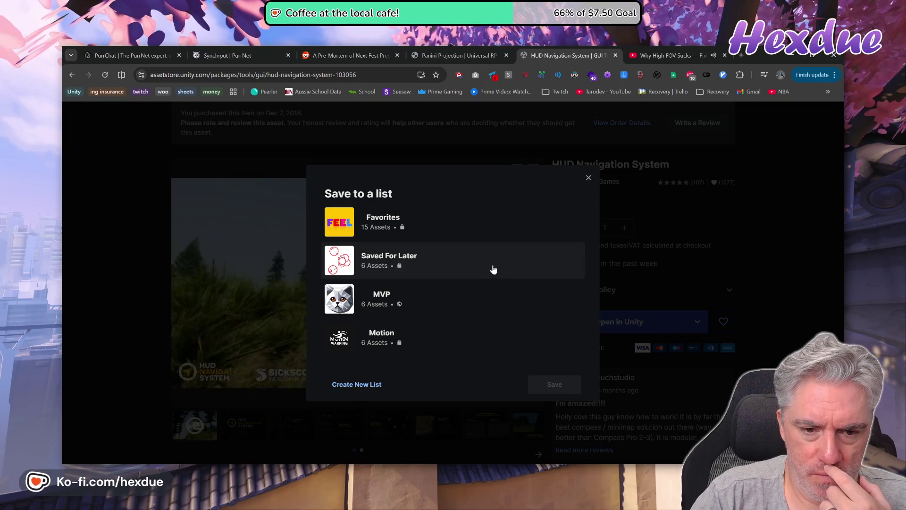
left_click(431, 302)
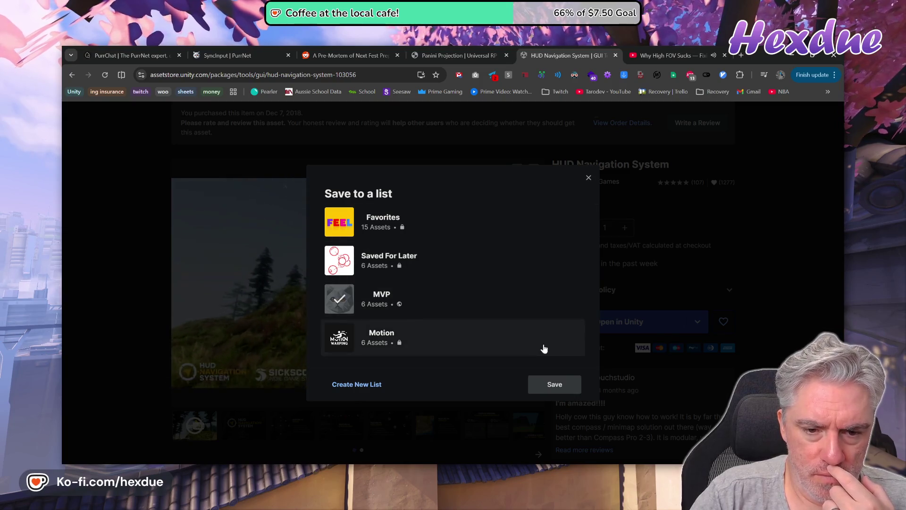
left_click(556, 384)
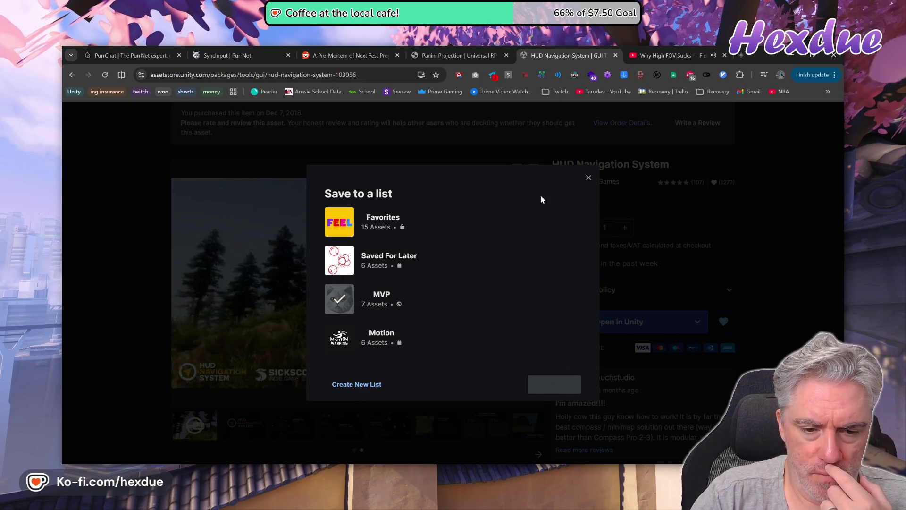
scroll(673, 358, "down", 3)
scroll(673, 359, "down", 5)
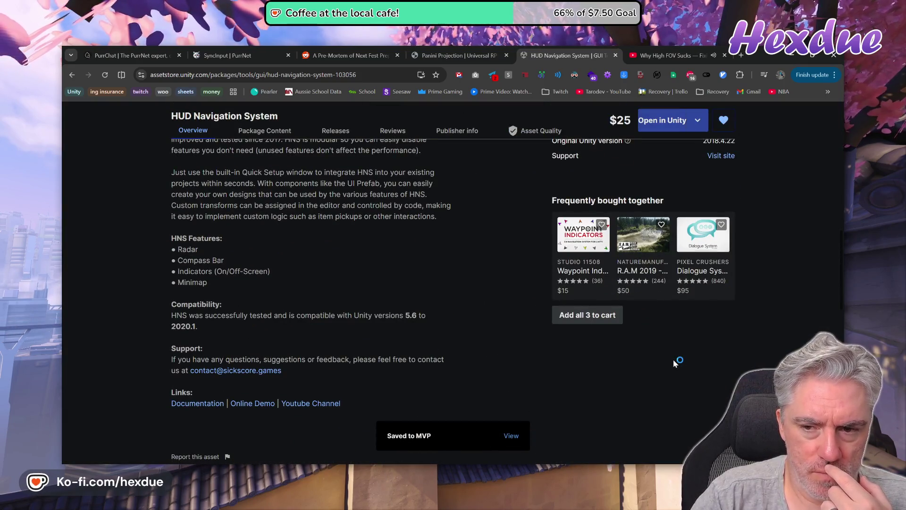
scroll(672, 359, "up", 8)
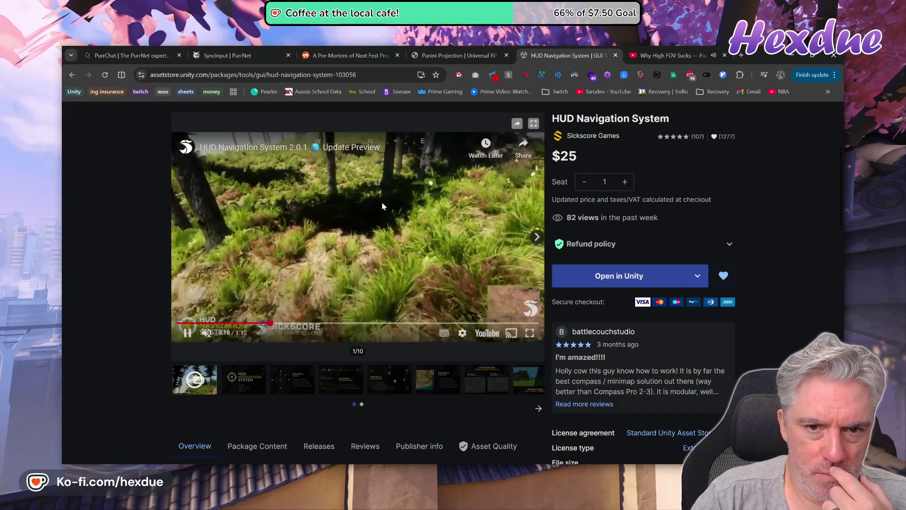
scroll(321, 196, "up", 3)
left_click(312, 118)
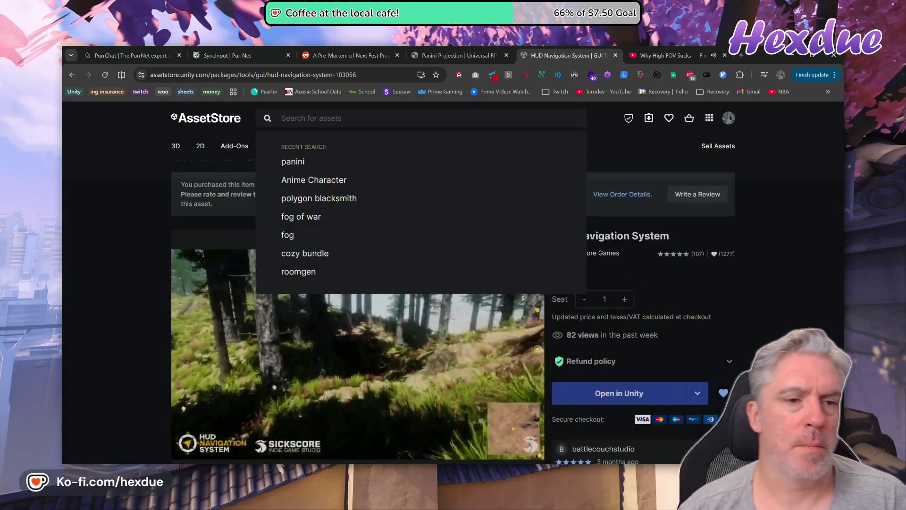
- Search 'map magic bundle', pause the YouTube video, and open MapMagic 2 Bundle in a background tab
type("map ")
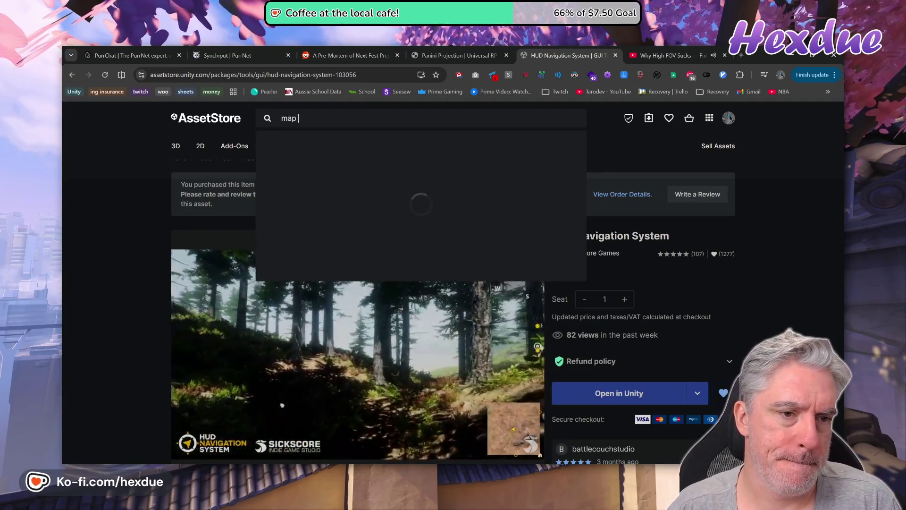
type("magic bundle")
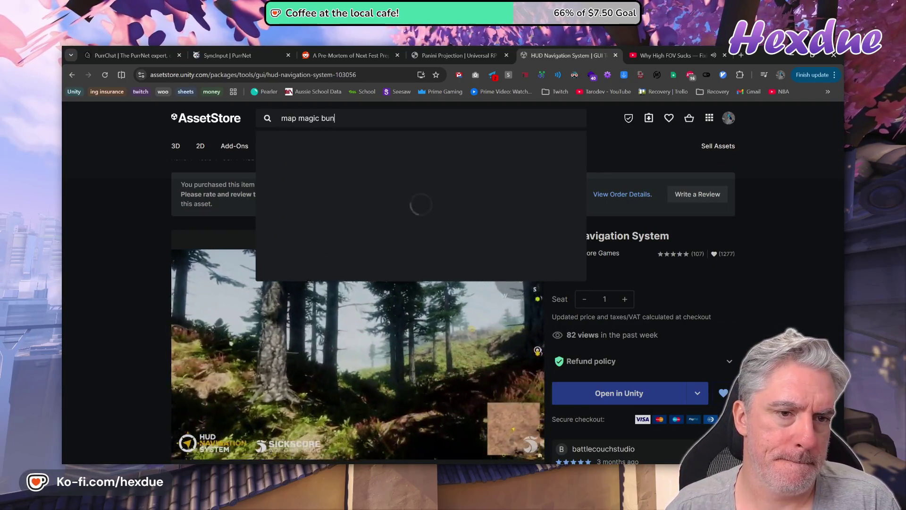
key("Return")
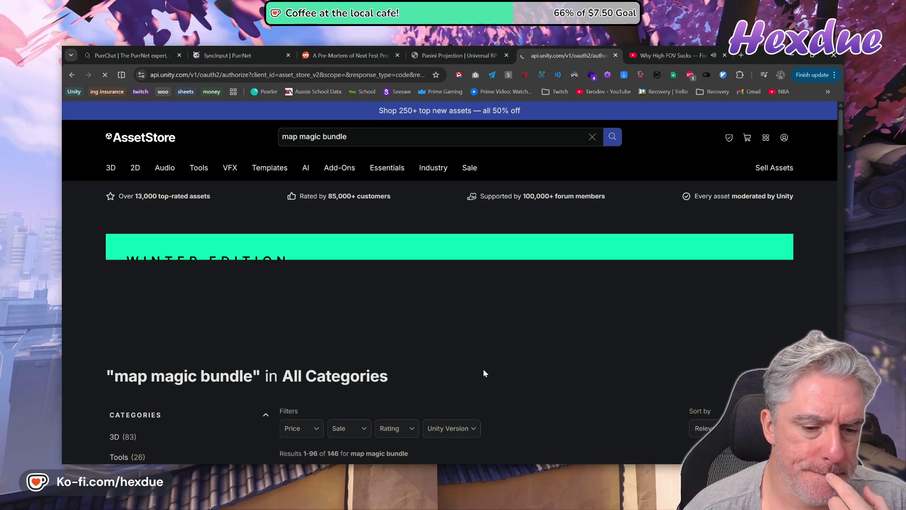
left_click(665, 55)
left_click(581, 141)
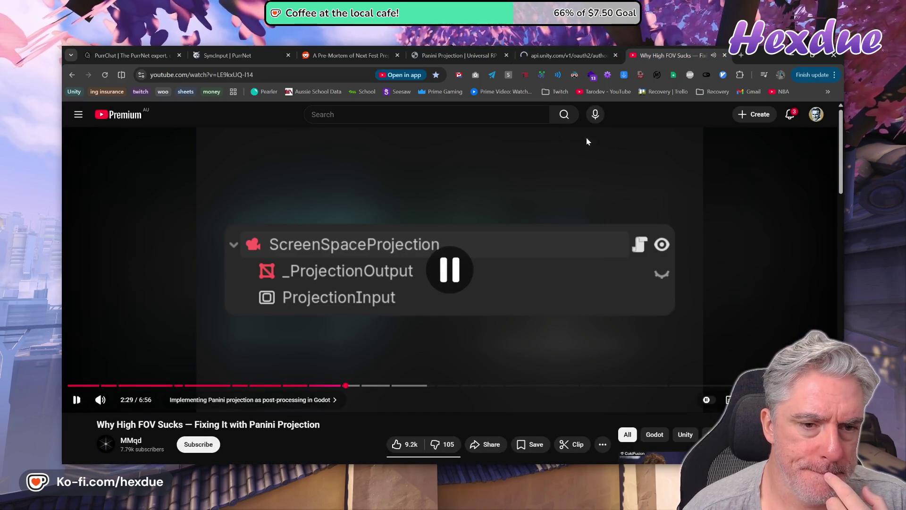
left_click(589, 53)
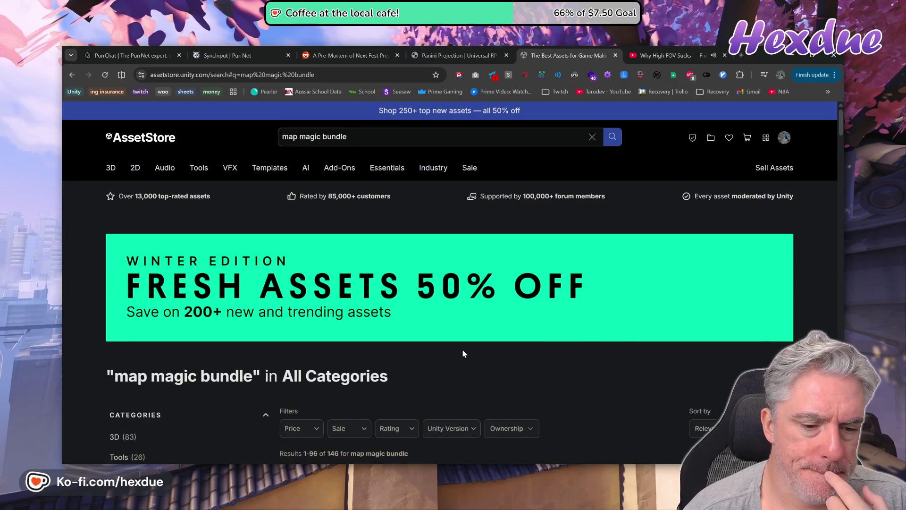
scroll(462, 351, "down", 4)
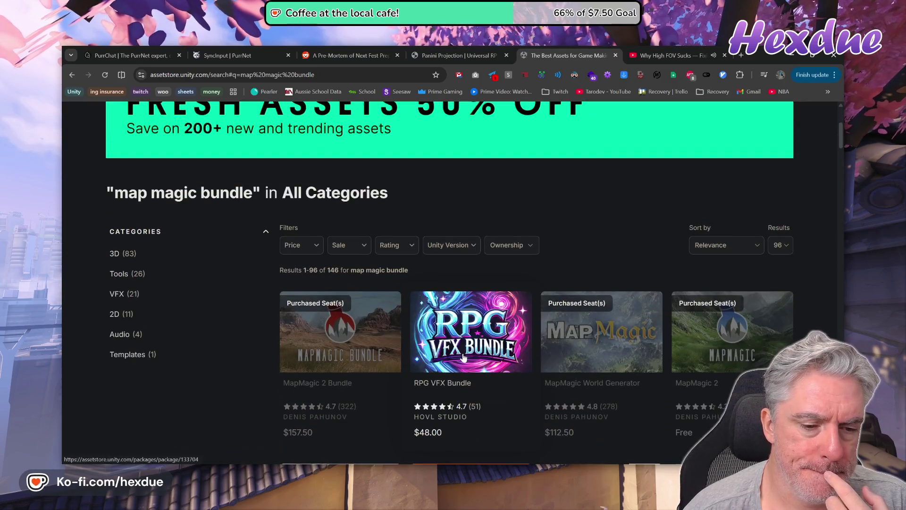
middle_click(332, 347)
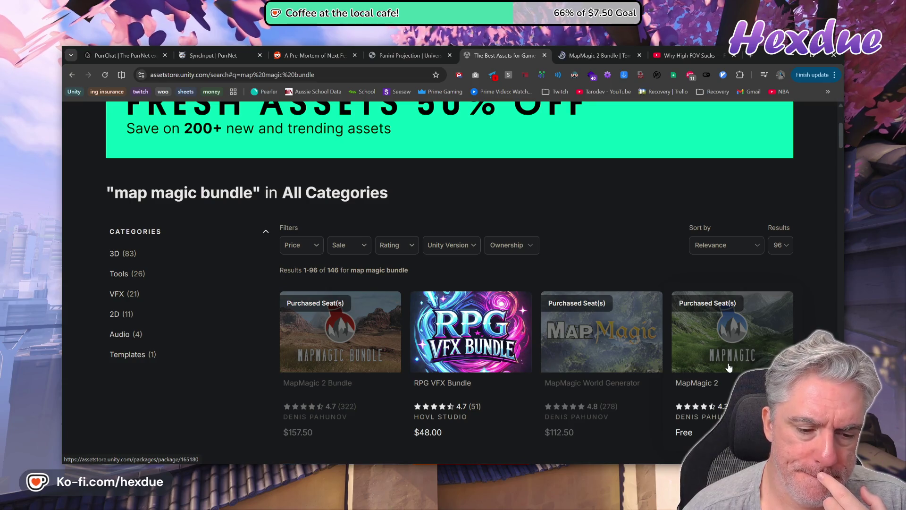
- Save MapMagic 2 Bundle to the MVP list, now holding 8 assets
left_click(597, 55)
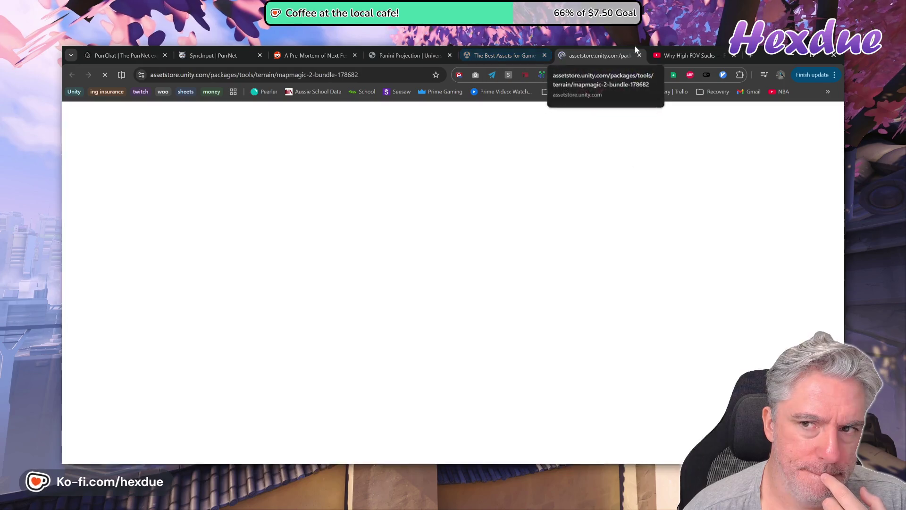
scroll(509, 312, "down", 3)
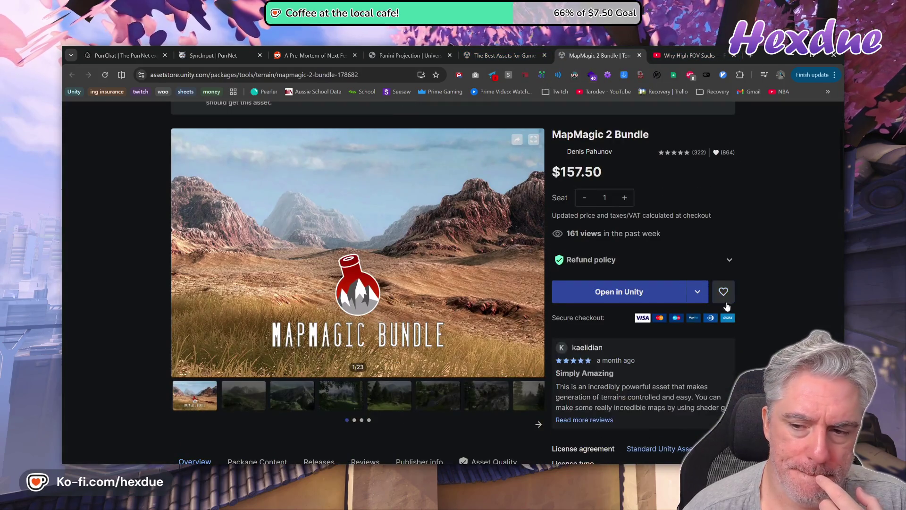
left_click(723, 291)
left_click(456, 311)
left_click(547, 383)
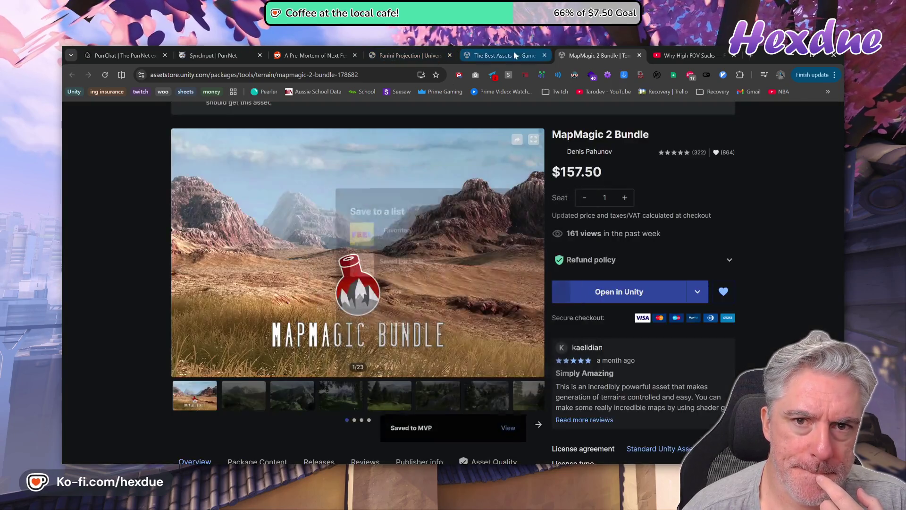
left_click(502, 56)
scroll(547, 357, "up", 4)
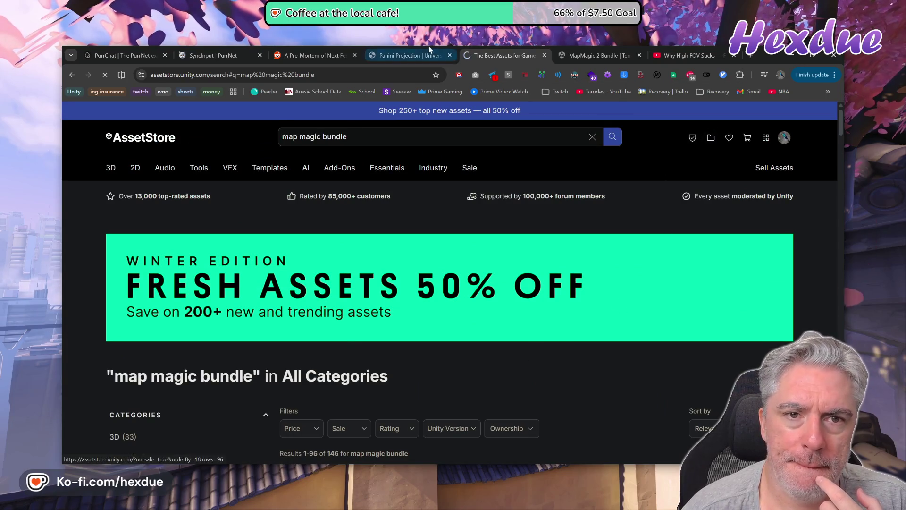
left_click(442, 57)
- Open My Assets and close the MapMagic 2 Bundle and Why High FOV Sucks tabs
left_click(500, 56)
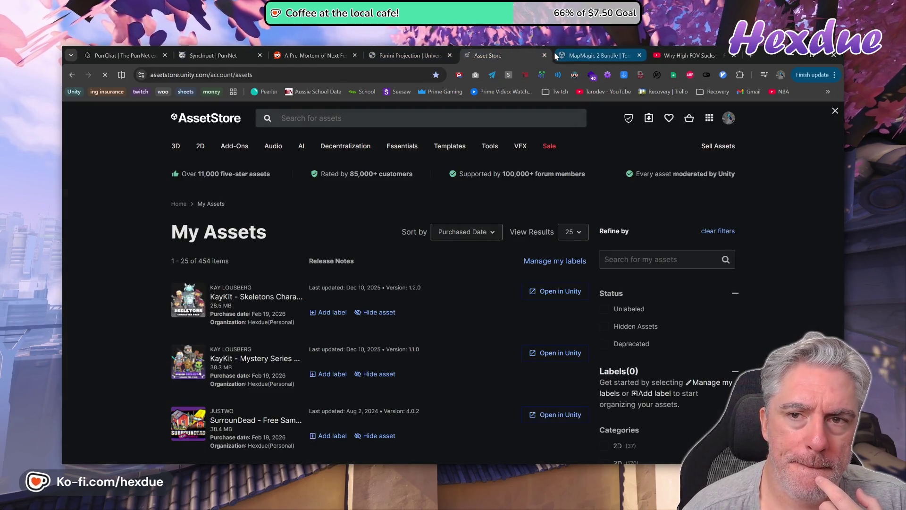
left_click(554, 53)
left_click(639, 57)
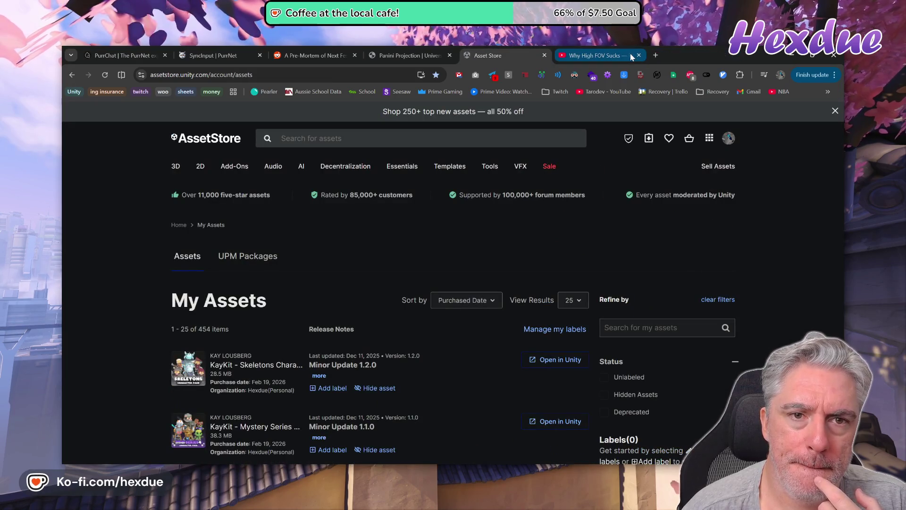
left_click(638, 56)
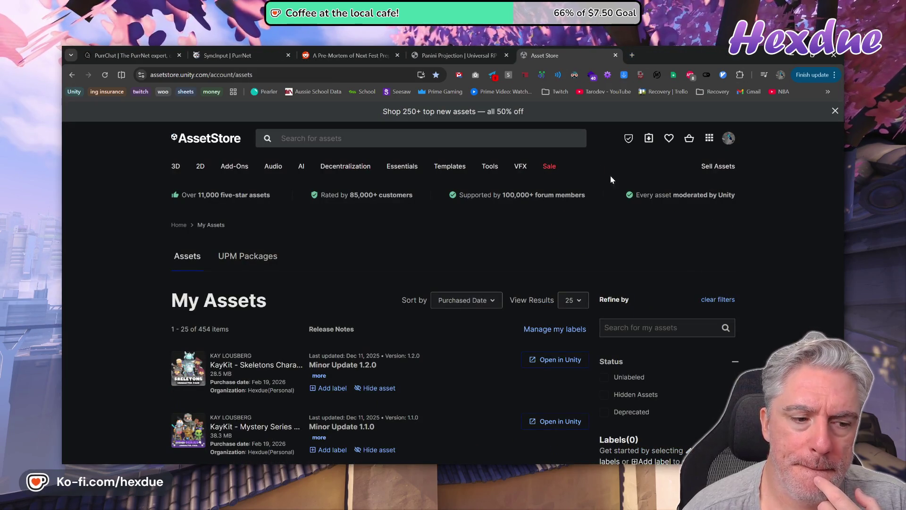
- Filter My Assets to 3D > Environments > Landscapes and open the Handpainted Forest Pack v1.0 page
scroll(726, 378, "down", 3)
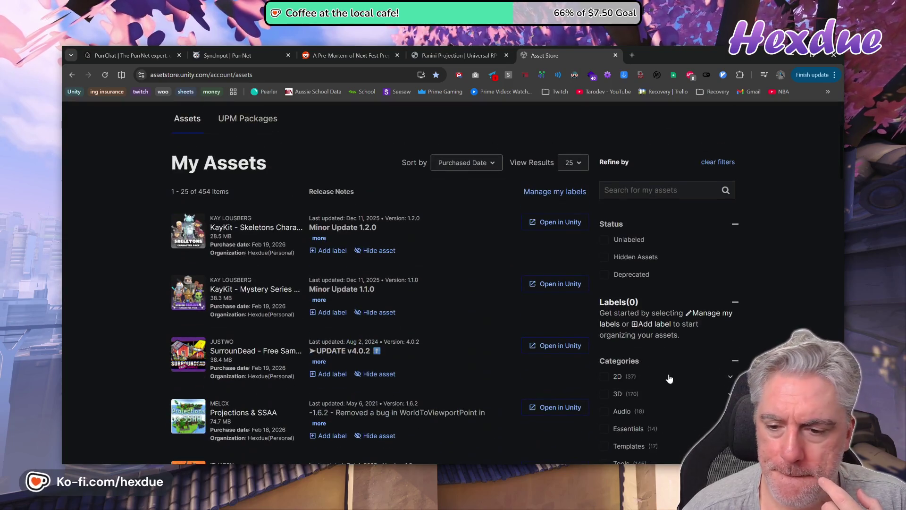
scroll(713, 376, "down", 2)
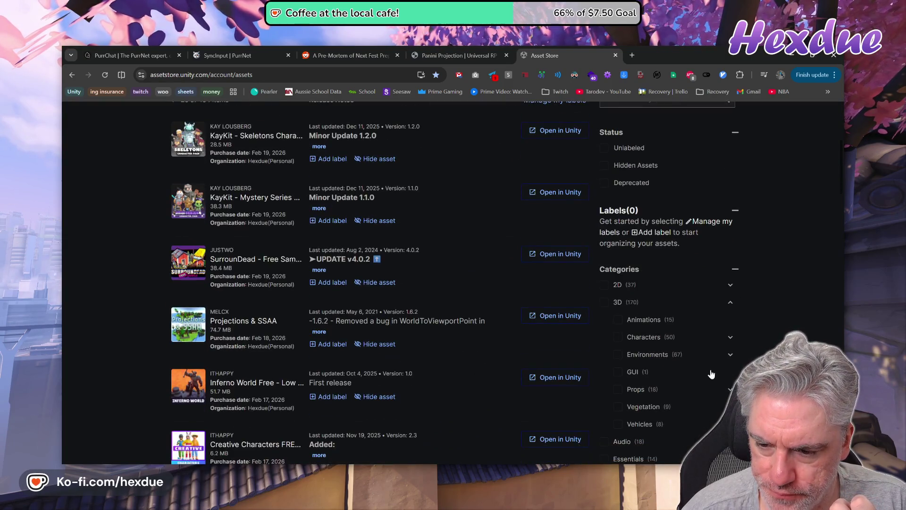
left_click(730, 355)
scroll(712, 358, "down", 3)
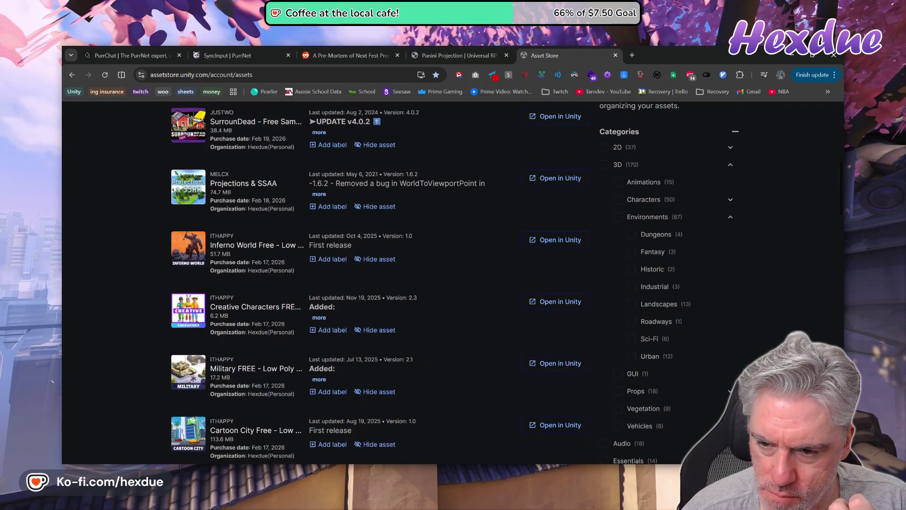
left_click(630, 303)
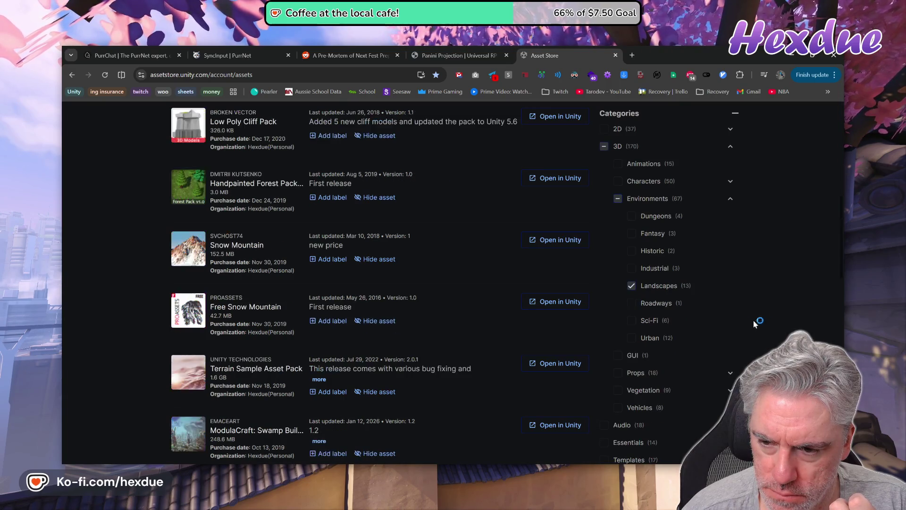
scroll(407, 421, "up", 3)
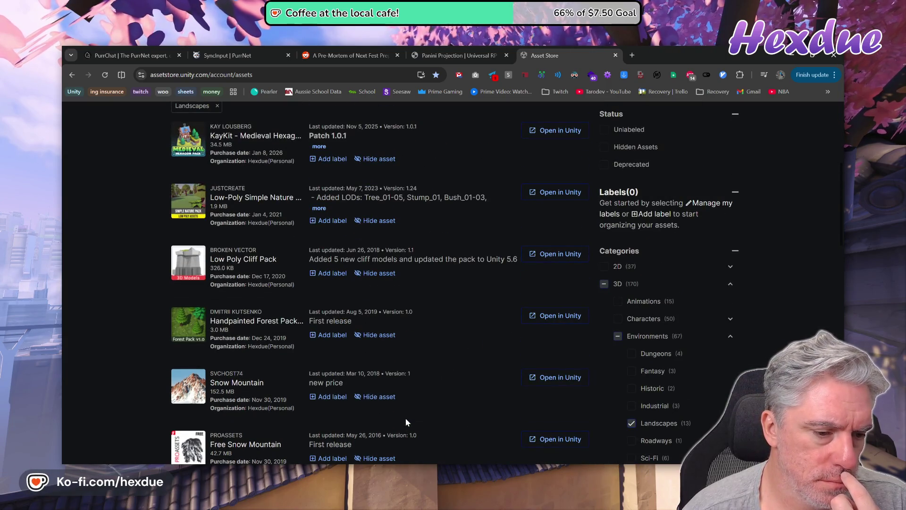
scroll(406, 420, "up", 3)
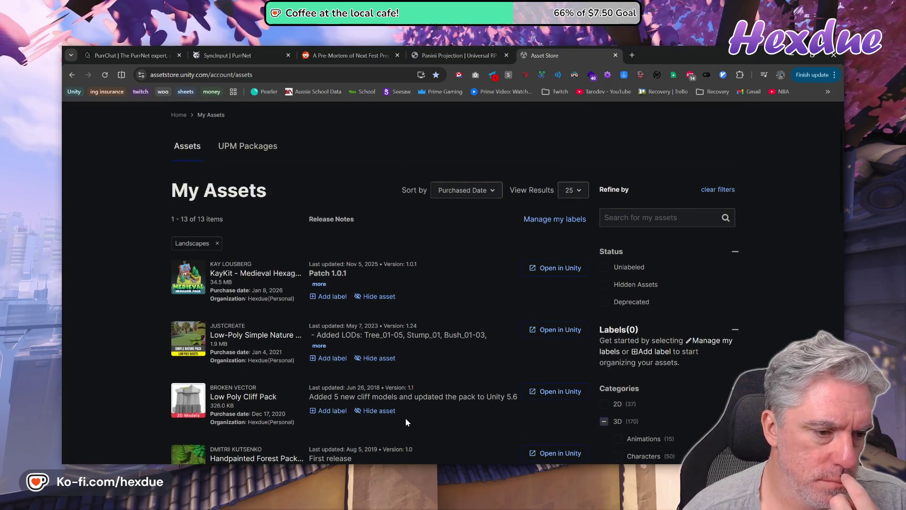
scroll(405, 422, "down", 2)
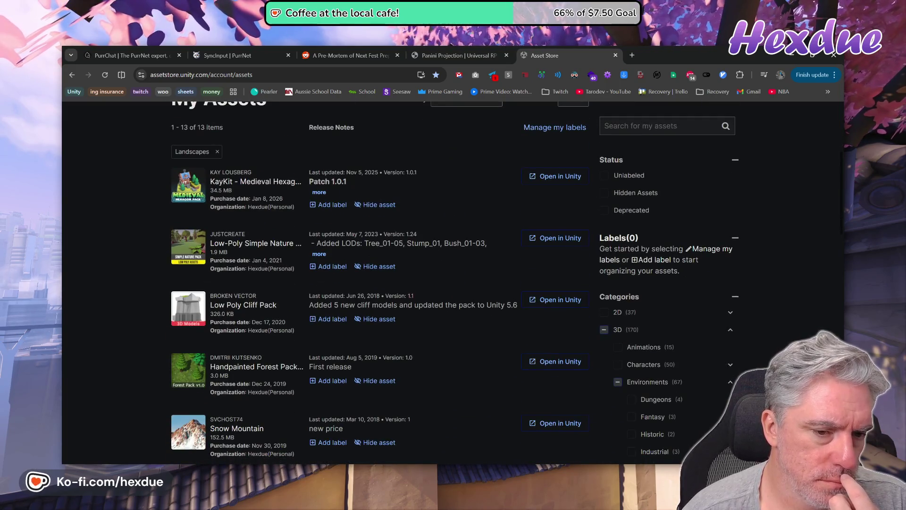
scroll(405, 417, "down", 2)
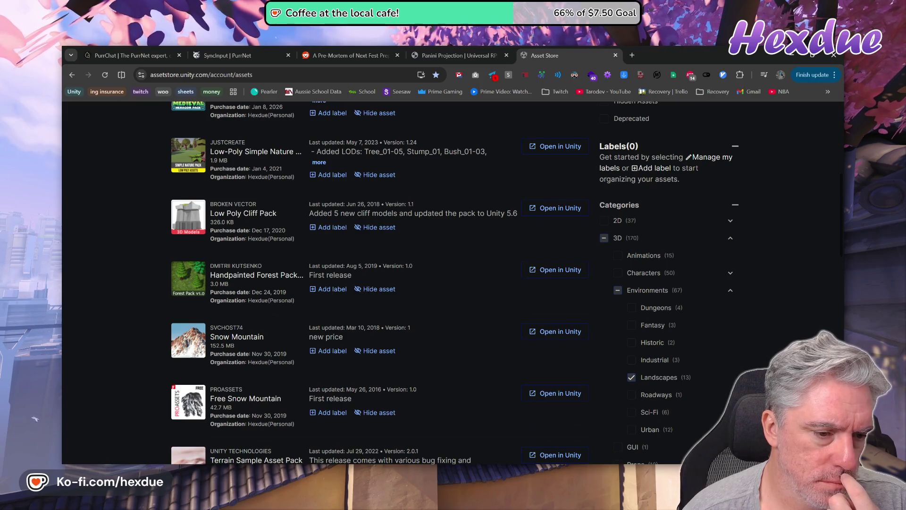
left_click(243, 278)
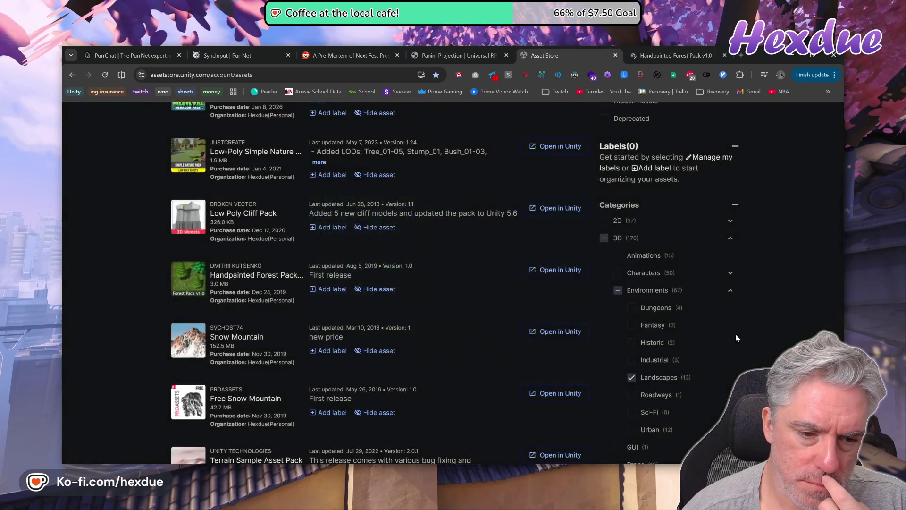
- Sort the Landscapes assets by Recently Updated
scroll(271, 241, "up", 4)
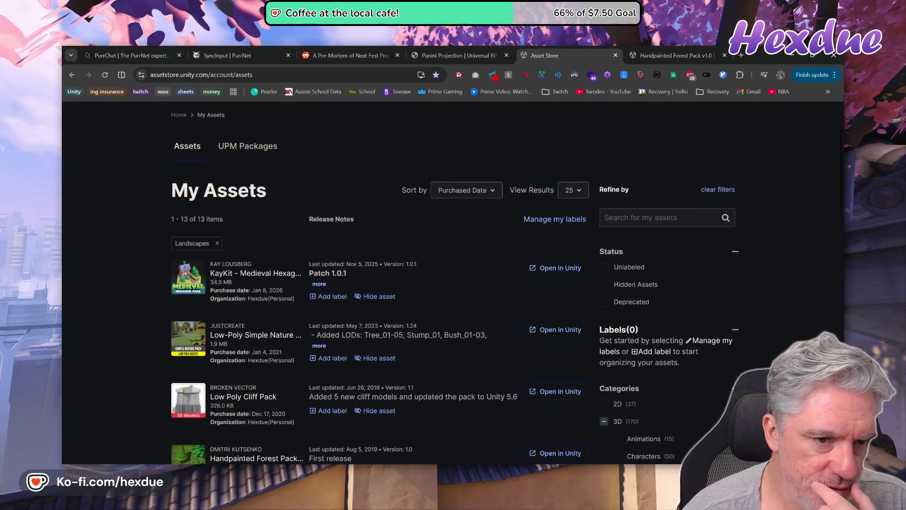
left_click(479, 197)
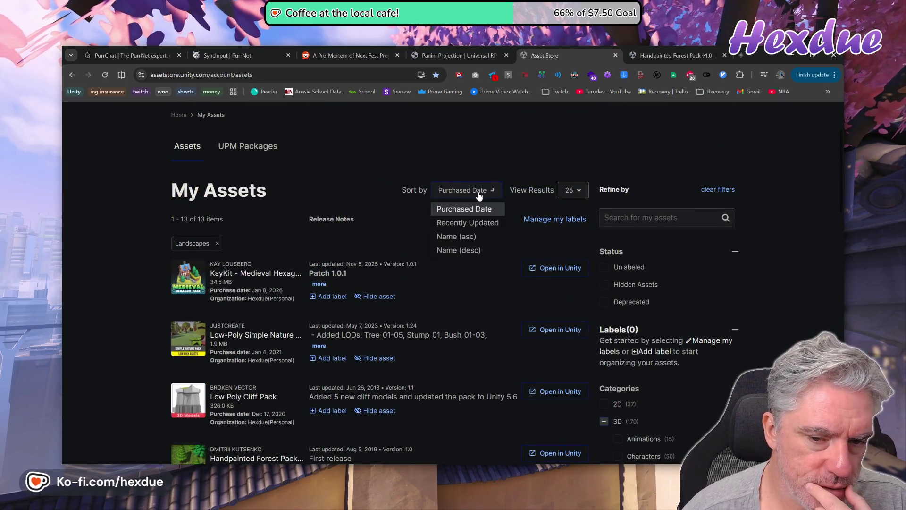
left_click(471, 226)
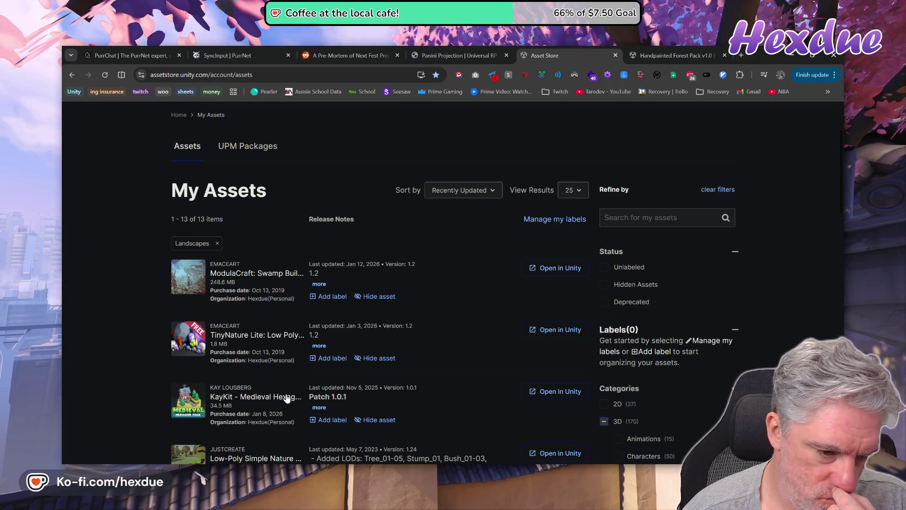
- Quick-view TinyNature Lite and Low-Poly Simple Nature Pack, opening the latter's full page
left_click(268, 336)
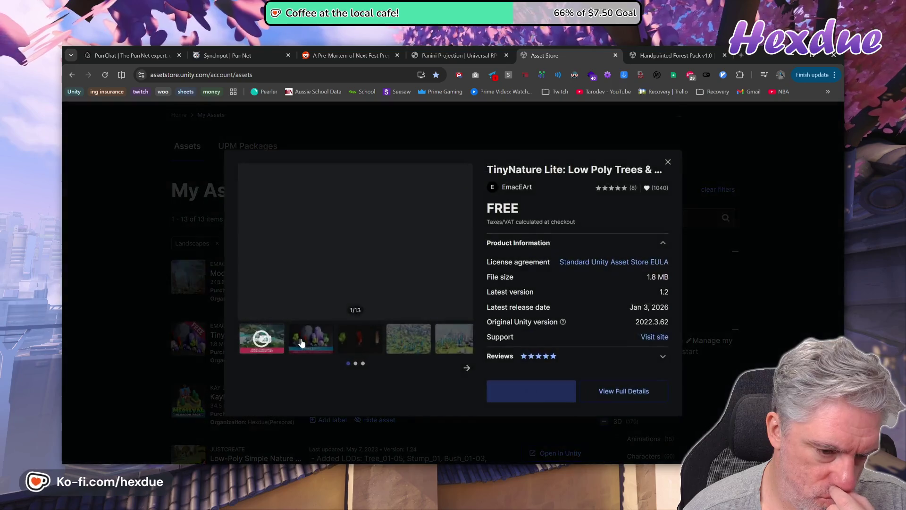
left_click(732, 341)
scroll(301, 338, "down", 3)
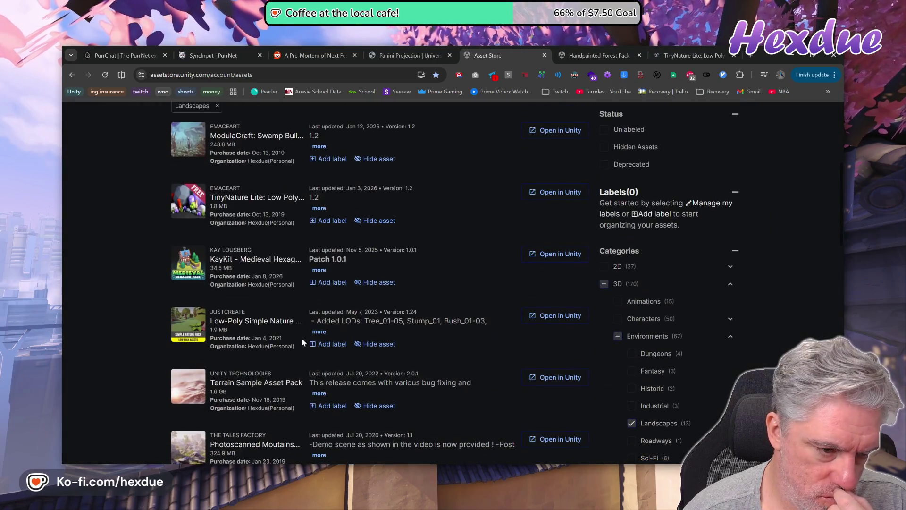
left_click(268, 325)
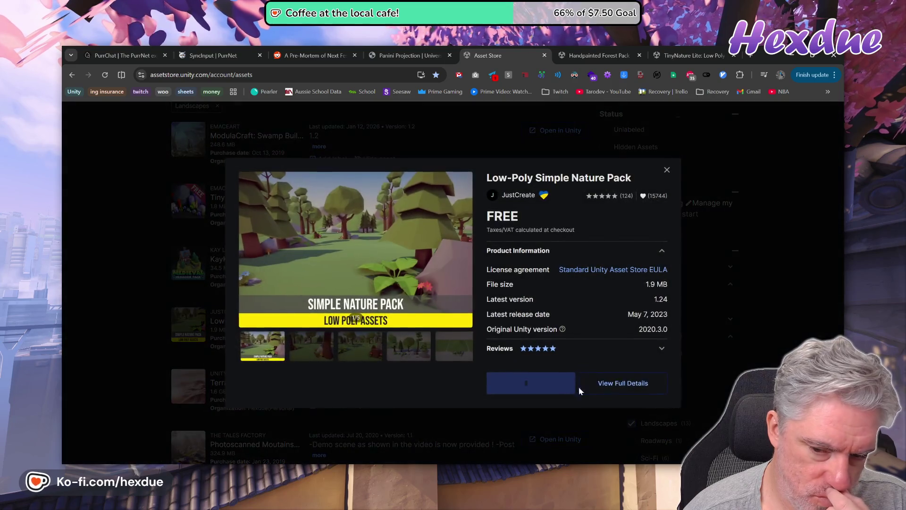
left_click(618, 381)
left_click(759, 333)
scroll(343, 406, "down", 3)
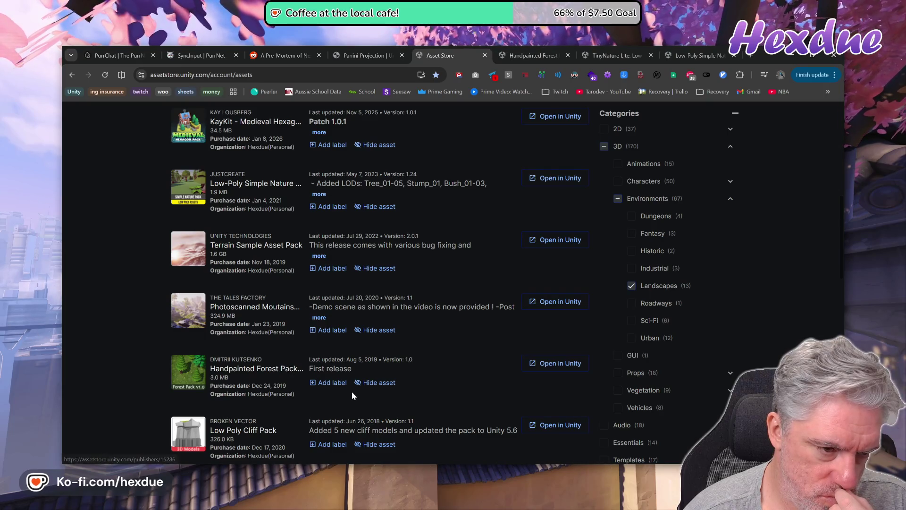
scroll(352, 392, "down", 2)
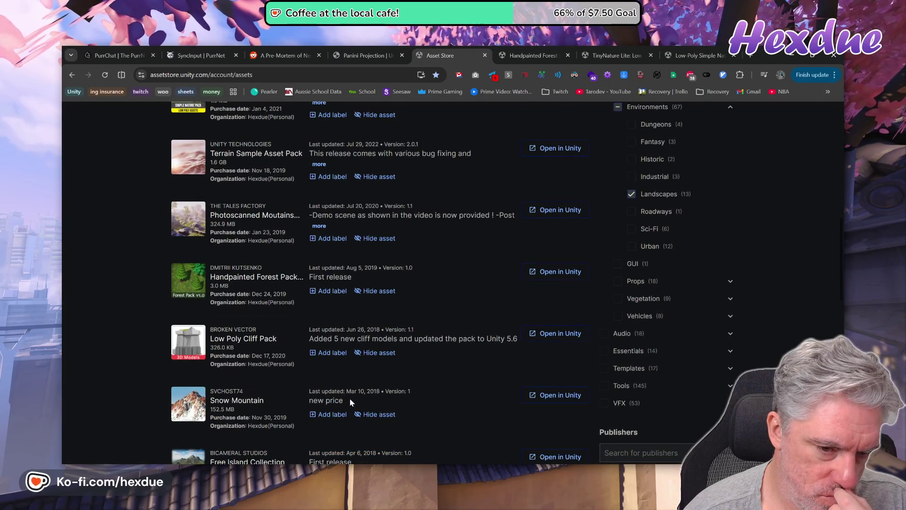
scroll(380, 273, "up", 4)
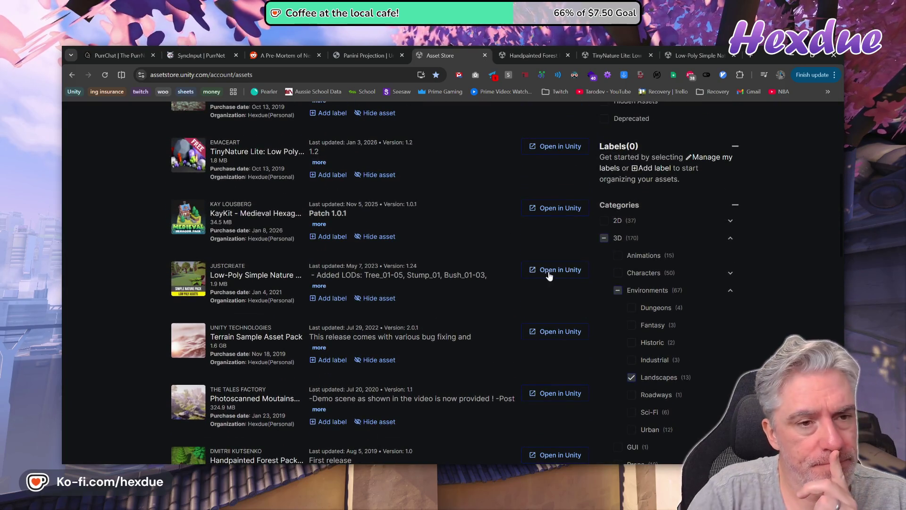
left_click(538, 55)
scroll(474, 383, "down", 10)
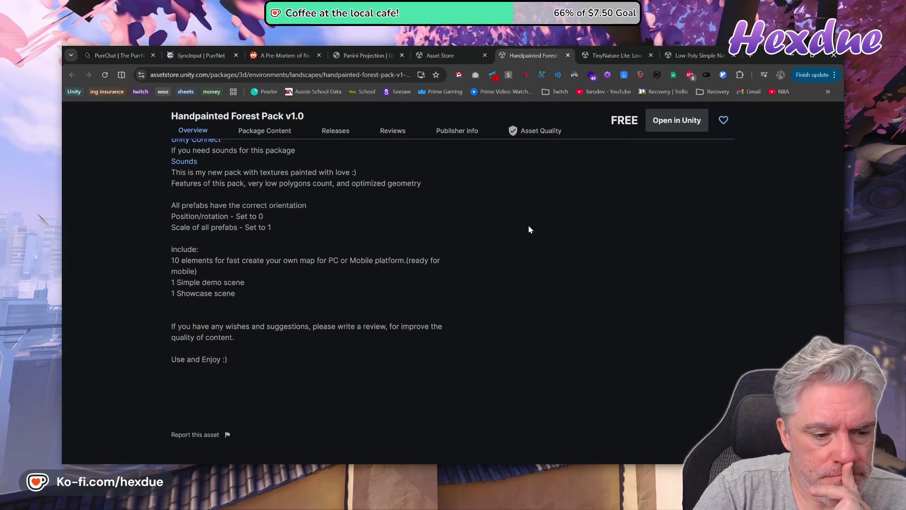
- Close the Handpainted Forest tab and skim the promo video at 2:57, 5:20, 7:38, 12:31, 16:01 and 19:49
left_click(567, 56)
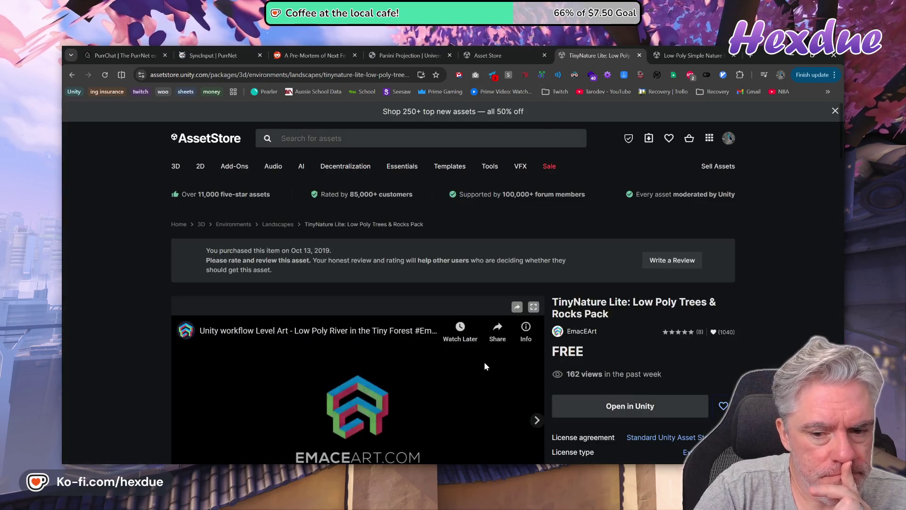
scroll(482, 369, "down", 2)
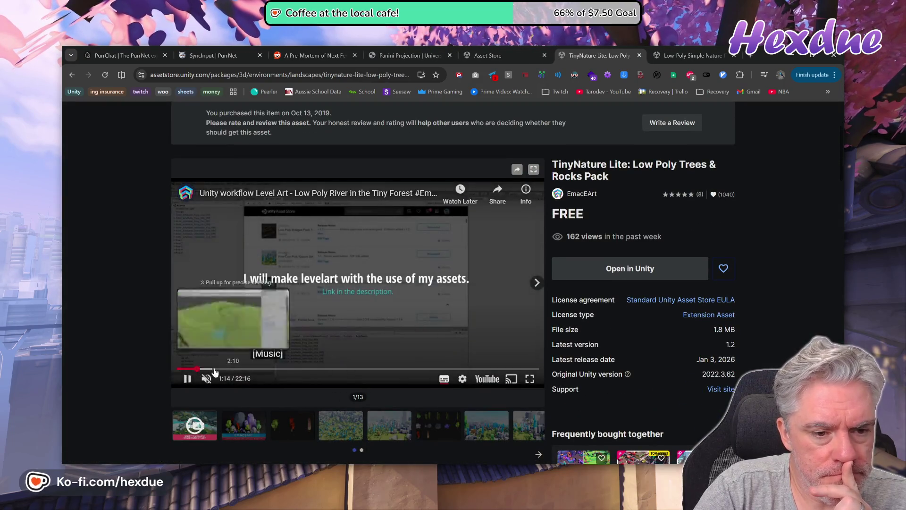
left_click(225, 369)
left_click(263, 368)
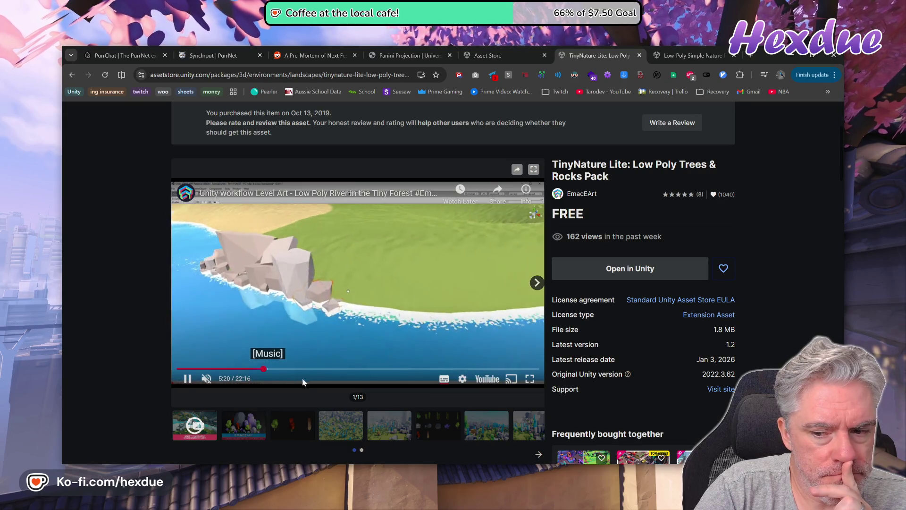
left_click(301, 369)
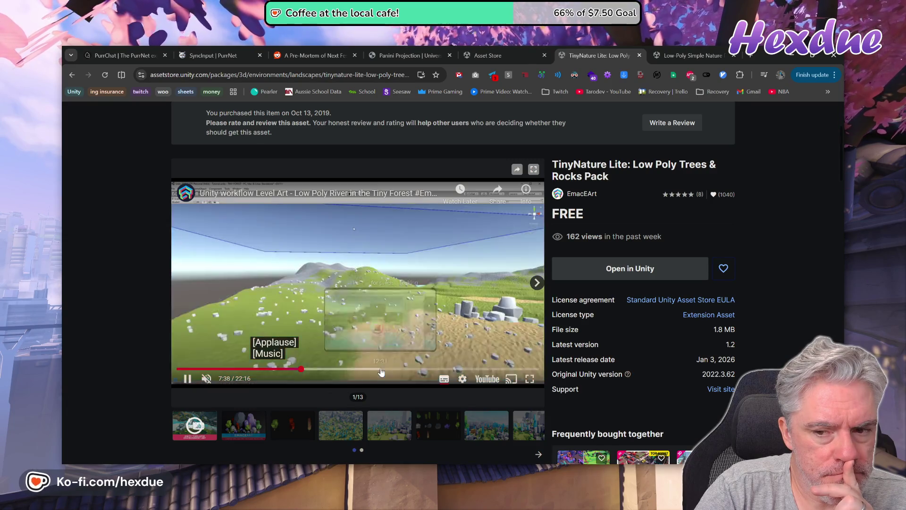
left_click(380, 369)
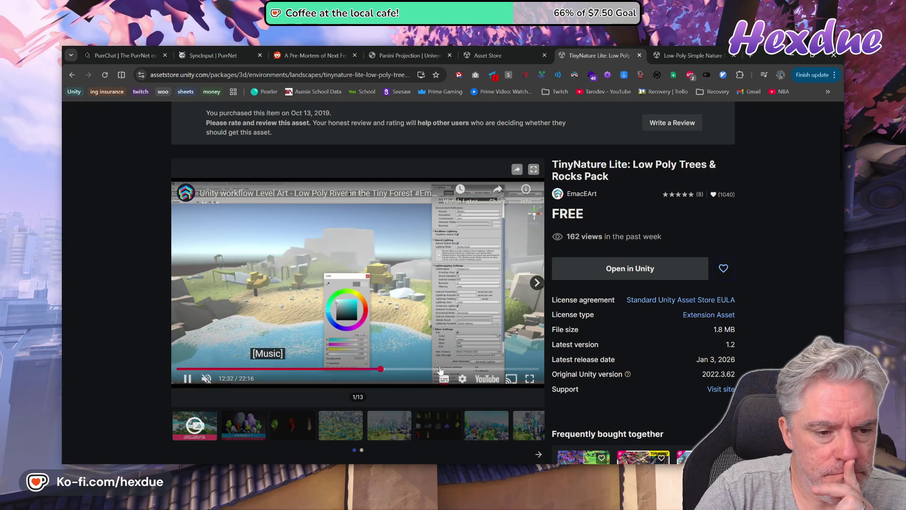
left_click(437, 369)
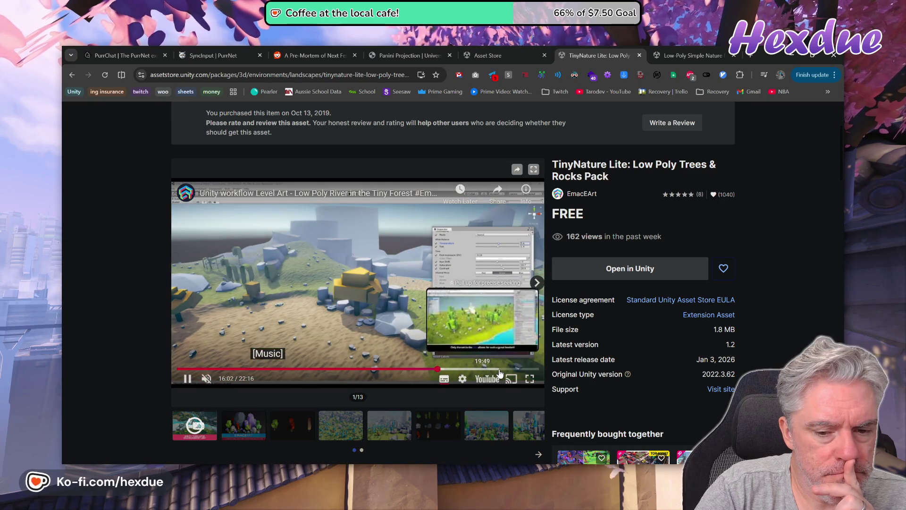
left_click(500, 370)
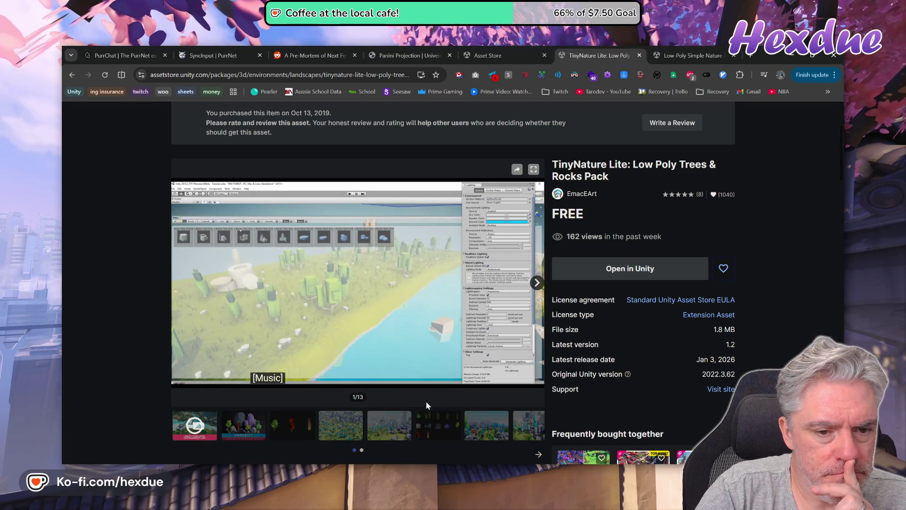
- Close the TinyNature Lite page and select the 2020.3 Universal RP version
scroll(425, 401, "down", 3)
scroll(426, 401, "down", 3)
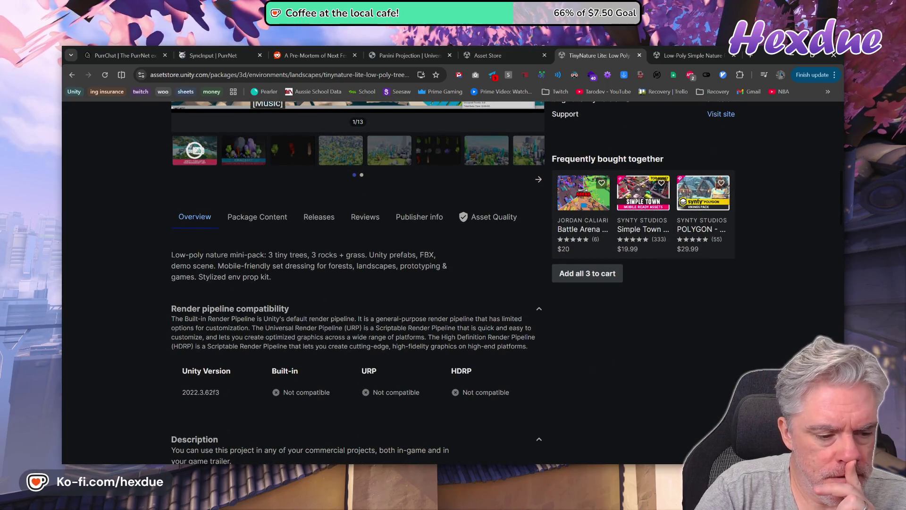
scroll(426, 386, "down", 3)
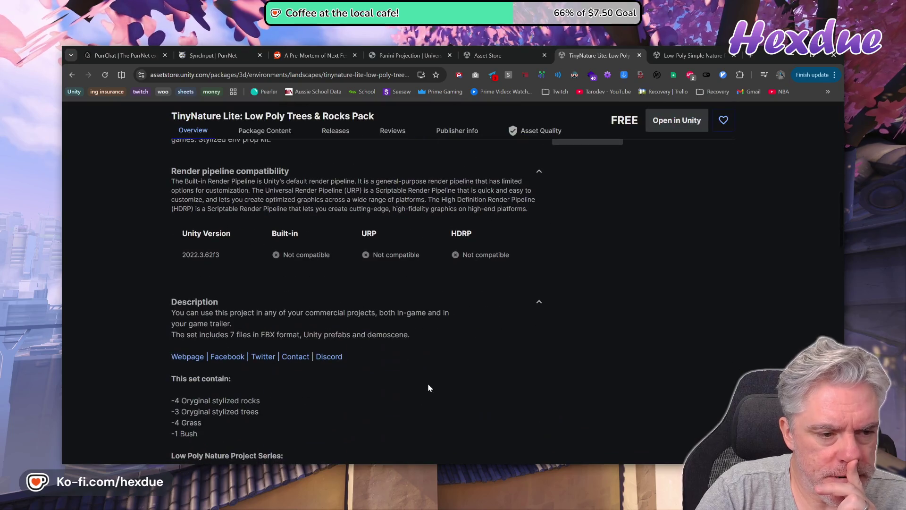
scroll(427, 383, "up", 4)
scroll(432, 381, "down", 4)
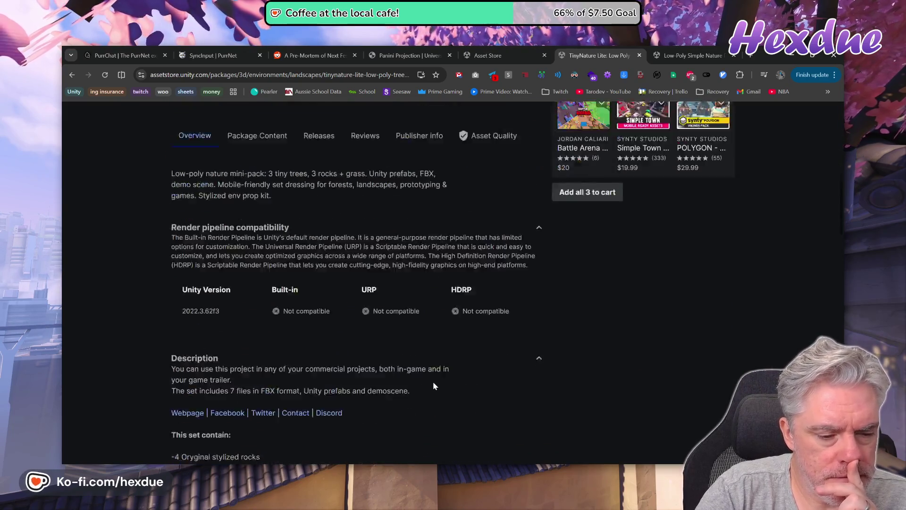
left_click(638, 55)
scroll(453, 401, "down", 6)
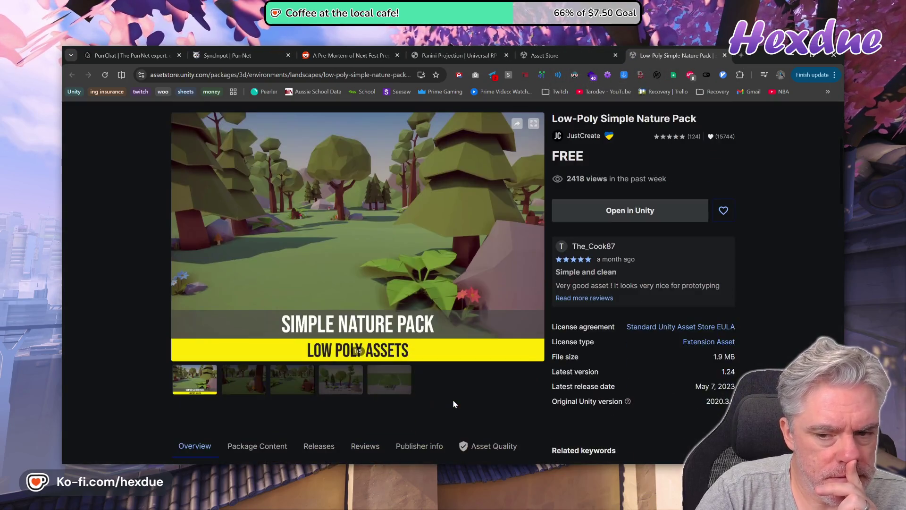
scroll(452, 404, "down", 4)
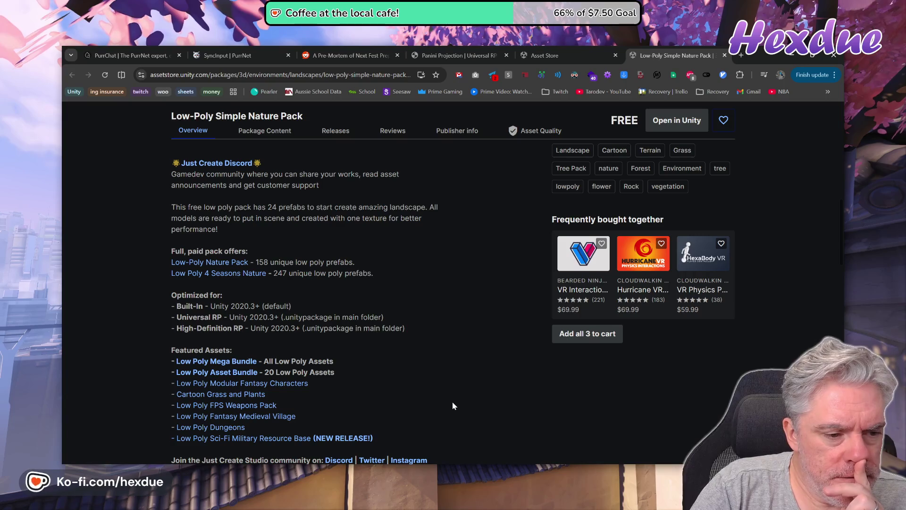
double_click(258, 320)
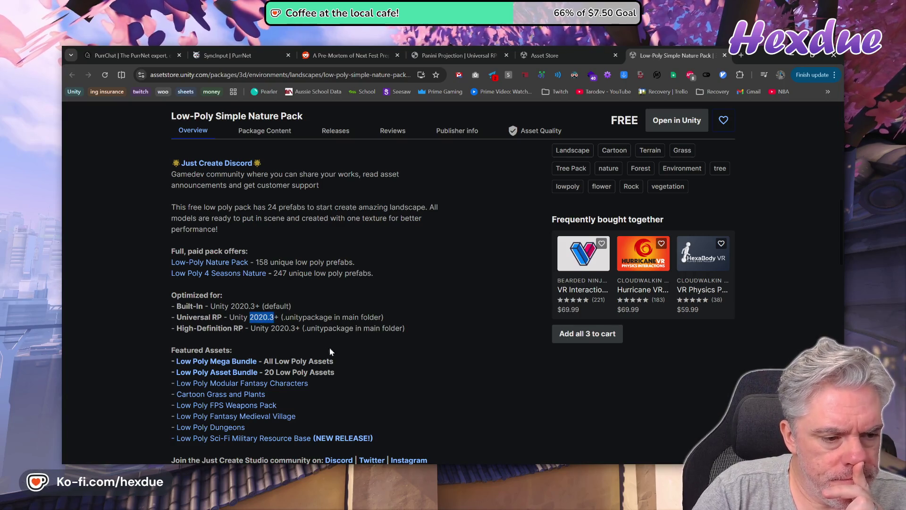
- View the Low-Poly Simple Nature Pack's preview images two through five
scroll(421, 412, "up", 4)
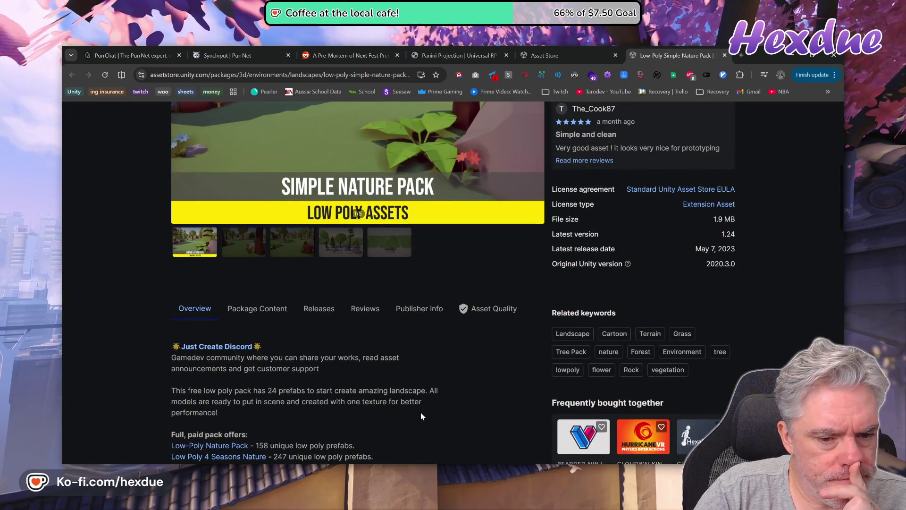
scroll(418, 411, "up", 4)
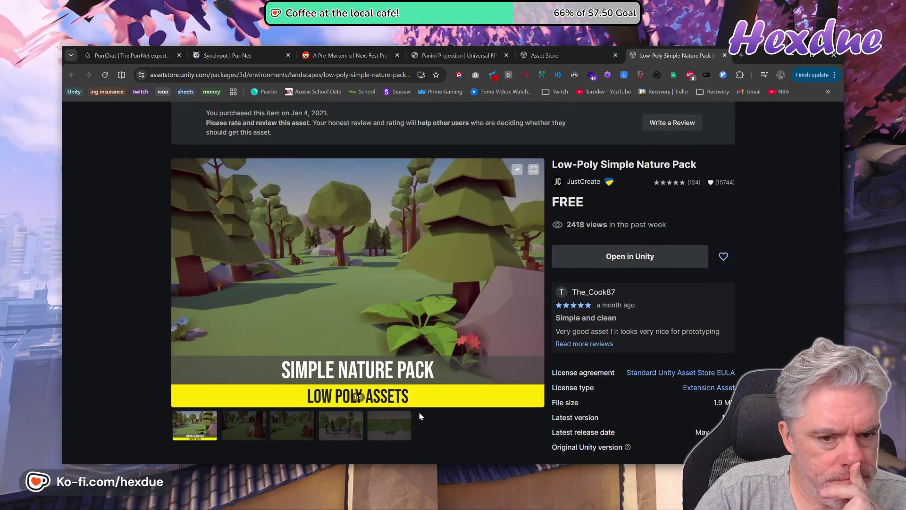
left_click(250, 426)
left_click(289, 435)
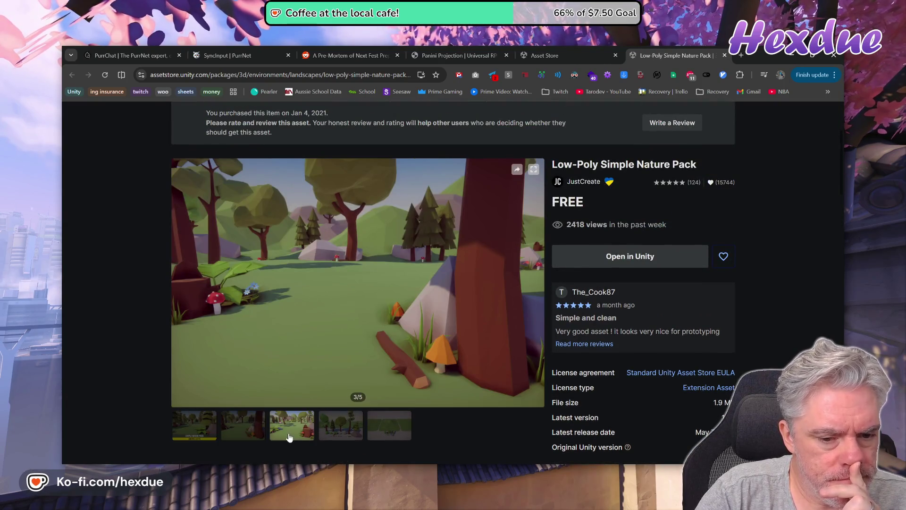
left_click(354, 437)
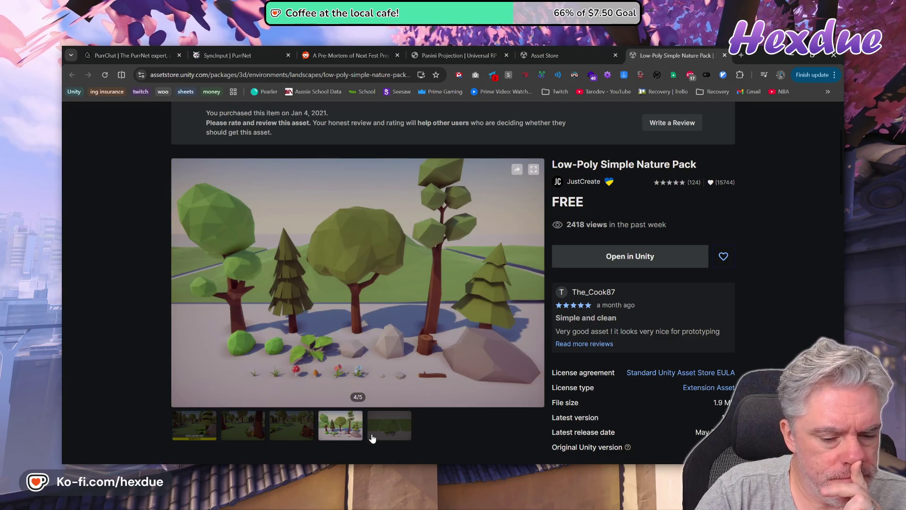
left_click(389, 427)
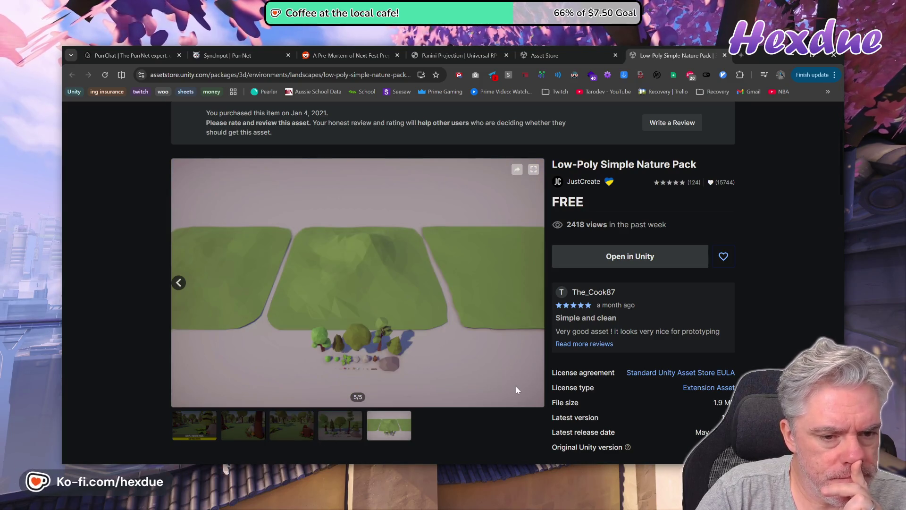
left_click(548, 51)
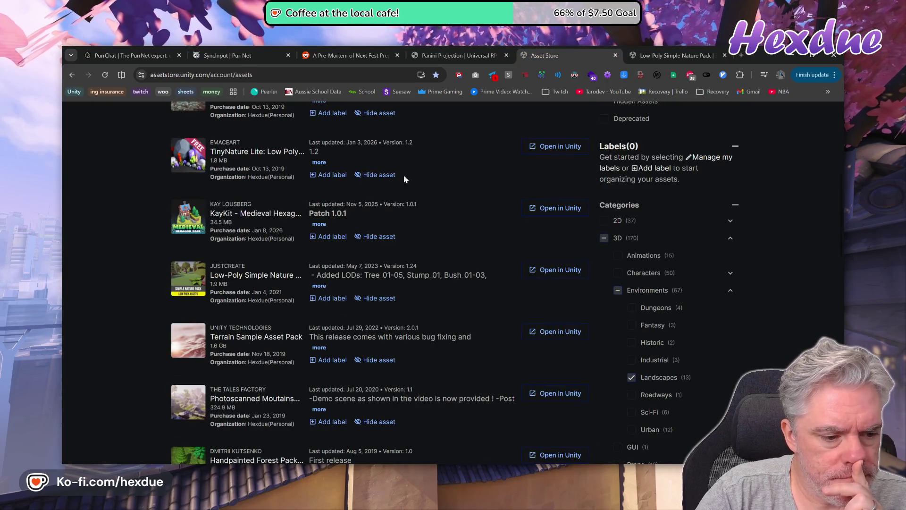
- Open the ModulaCraft swamp pack quick view and browse its third to fifth preview images
scroll(333, 405, "down", 2)
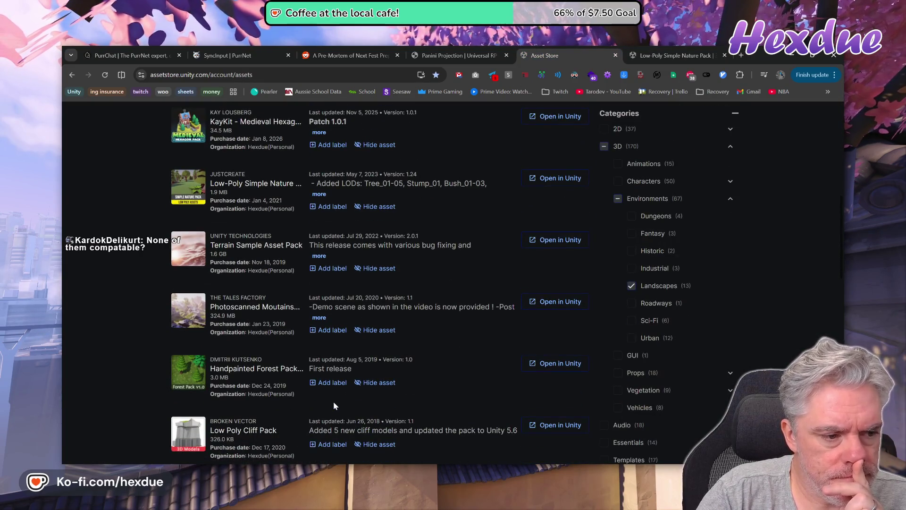
scroll(333, 402, "down", 5)
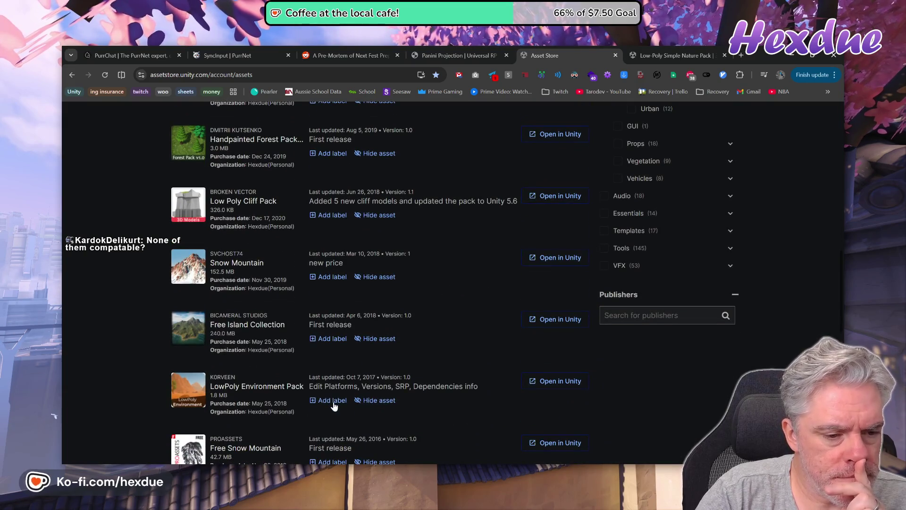
scroll(334, 405, "down", 3)
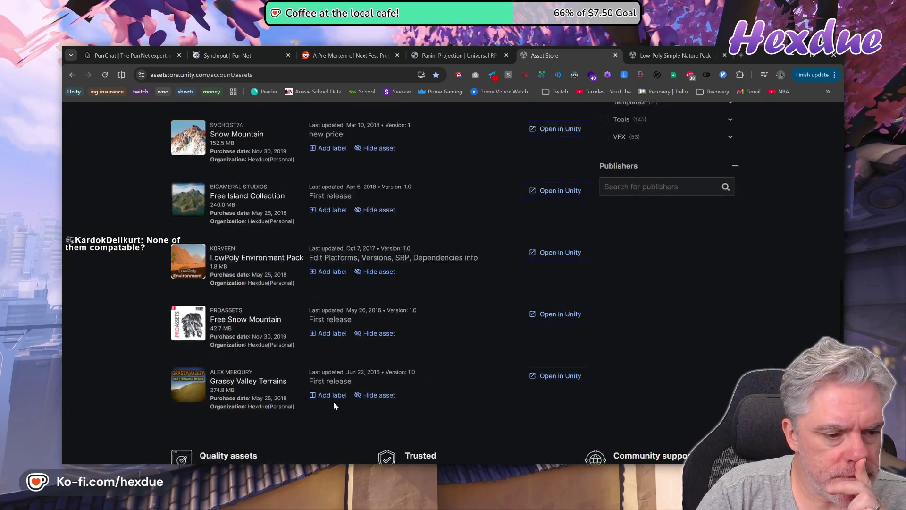
scroll(421, 428, "up", 15)
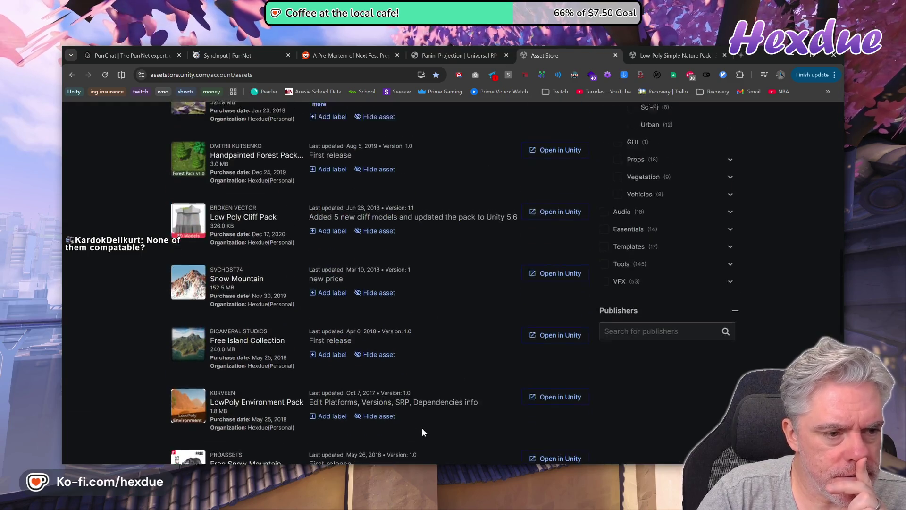
scroll(429, 437, "up", 2)
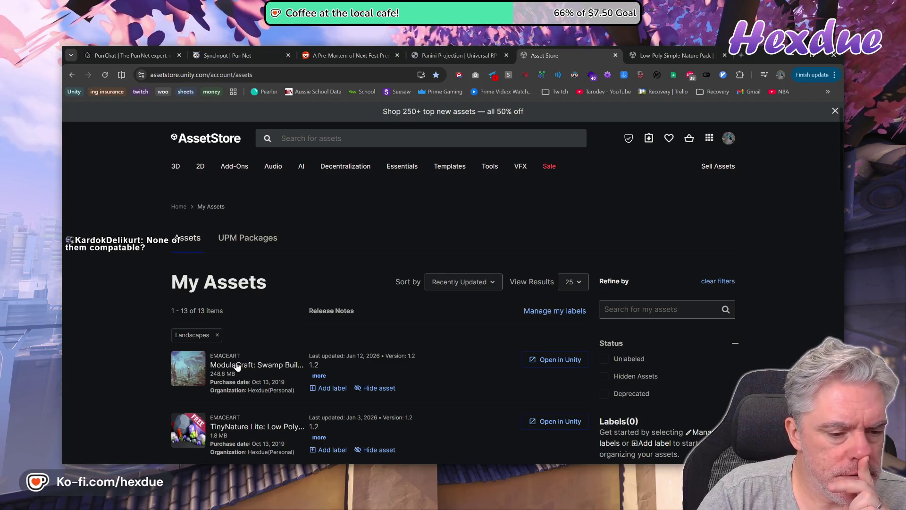
left_click(237, 366)
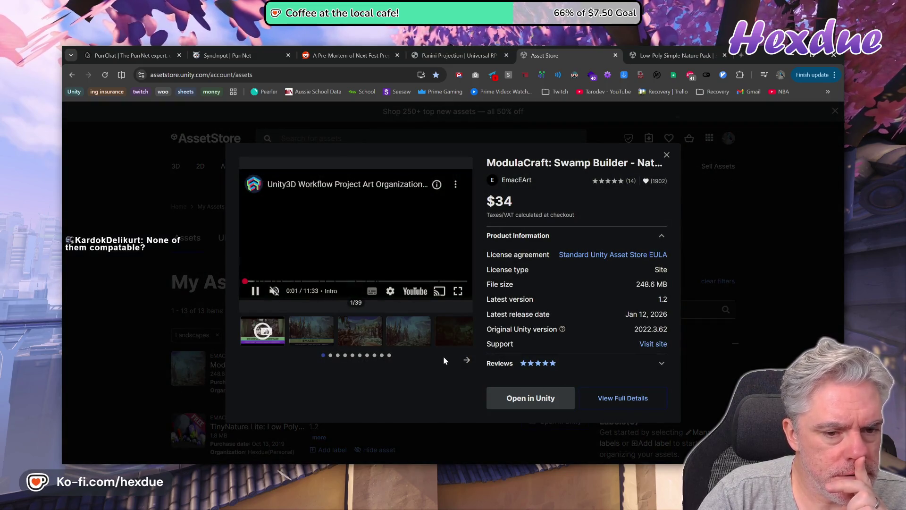
left_click(408, 330)
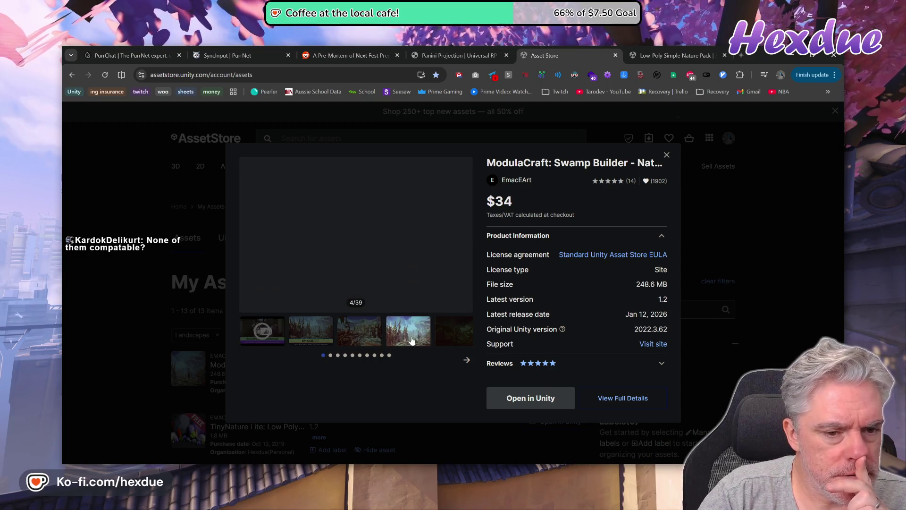
left_click(359, 333)
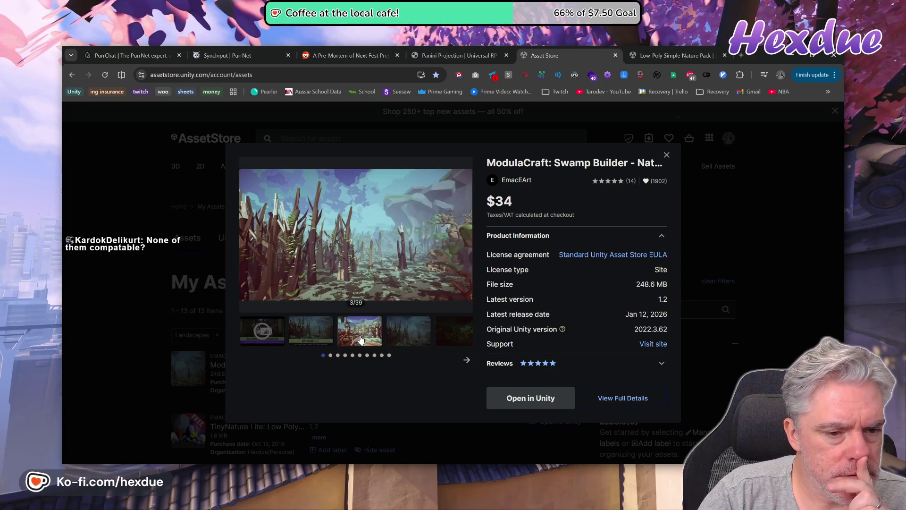
left_click(443, 331)
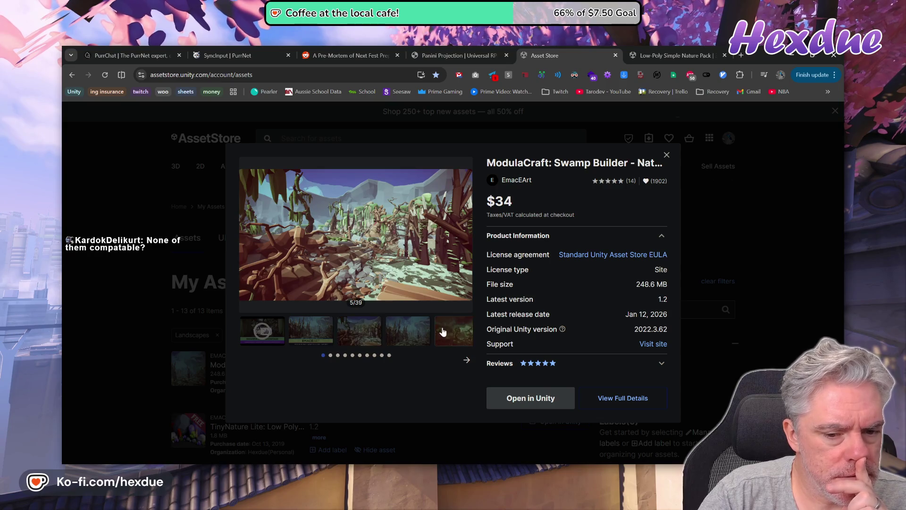
left_click(262, 331)
- Open the swamp pack's preview video on YouTube and close the store tab
left_click(327, 189)
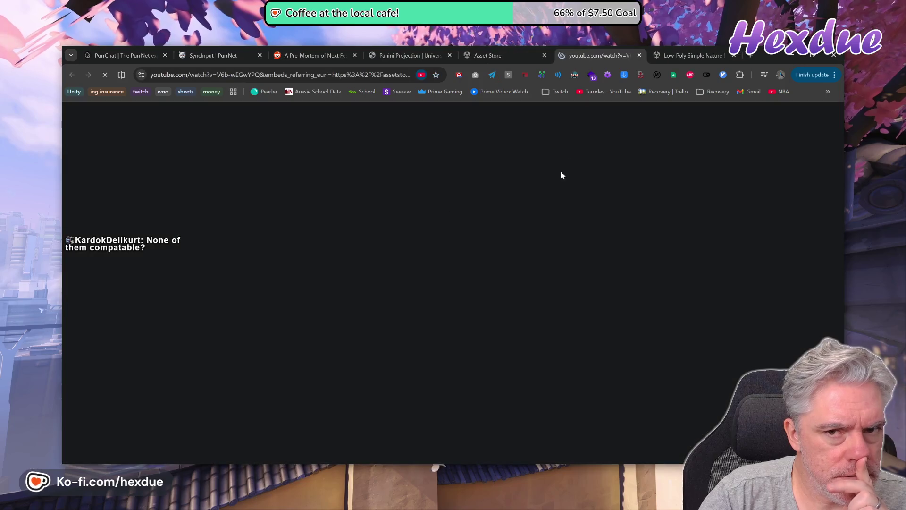
left_click(519, 54)
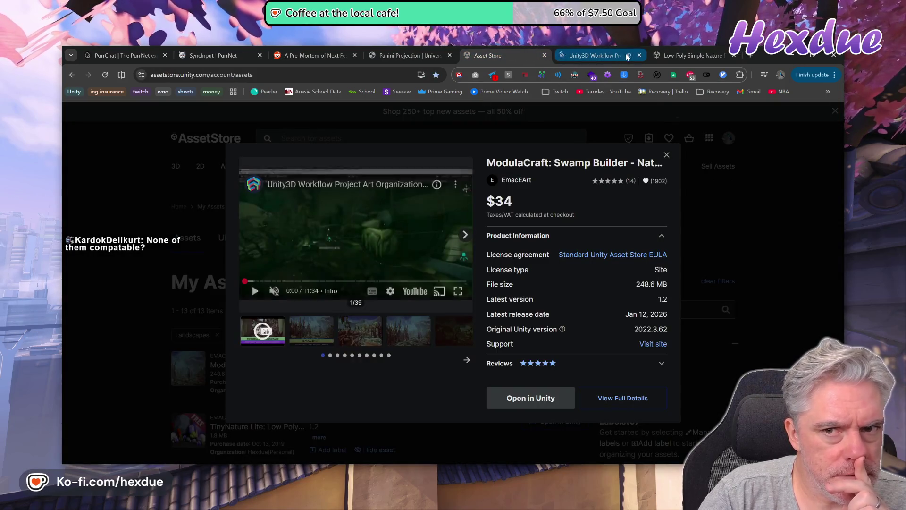
left_click(544, 55)
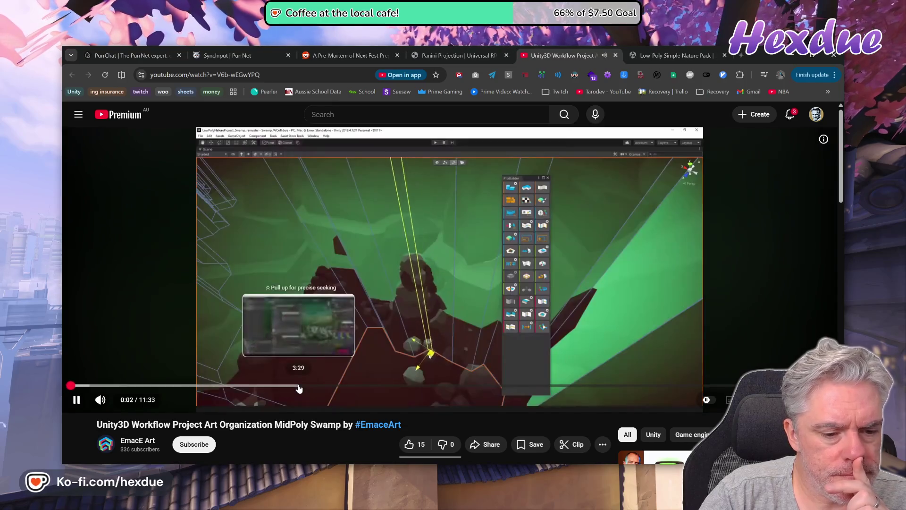
- Jump the swamp video to 3:30 and 5:02, then close its YouTube tab
left_click(299, 386)
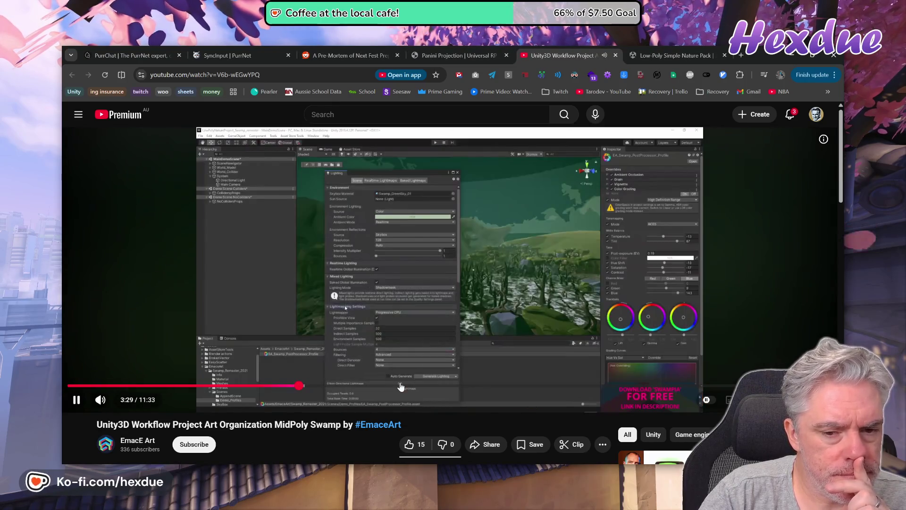
left_click(400, 386)
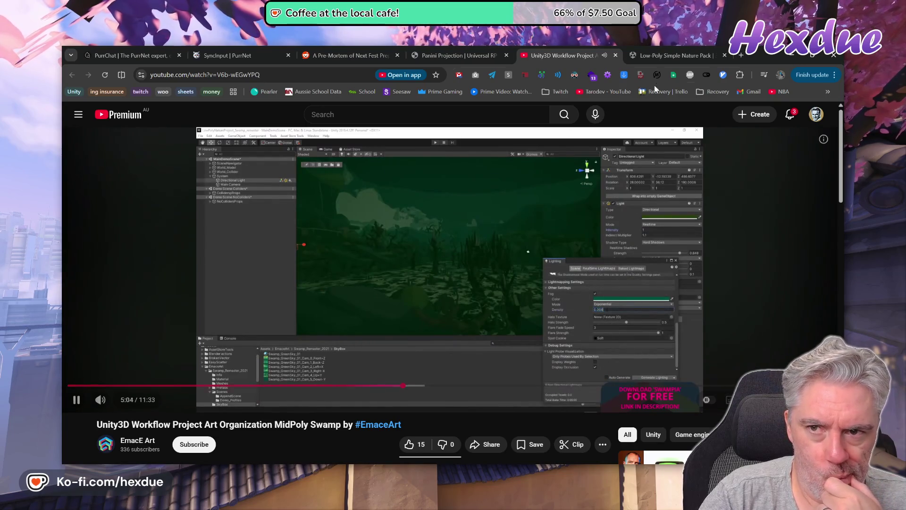
key("ctrl+shift+Tab")
left_click(641, 55)
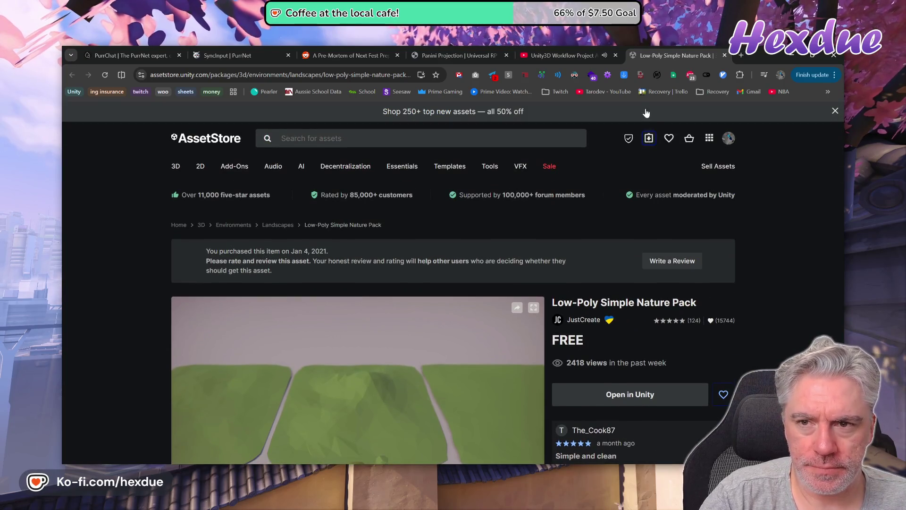
left_click(648, 148)
left_click(616, 55)
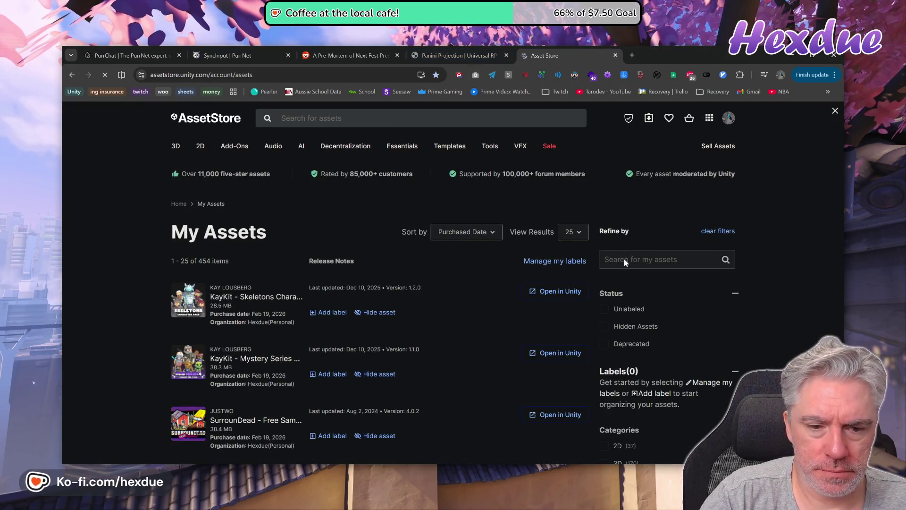
- Filter My Assets to 3D > Environments, sort by Recently Updated, and scroll through the 67 items
scroll(728, 303, "down", 5)
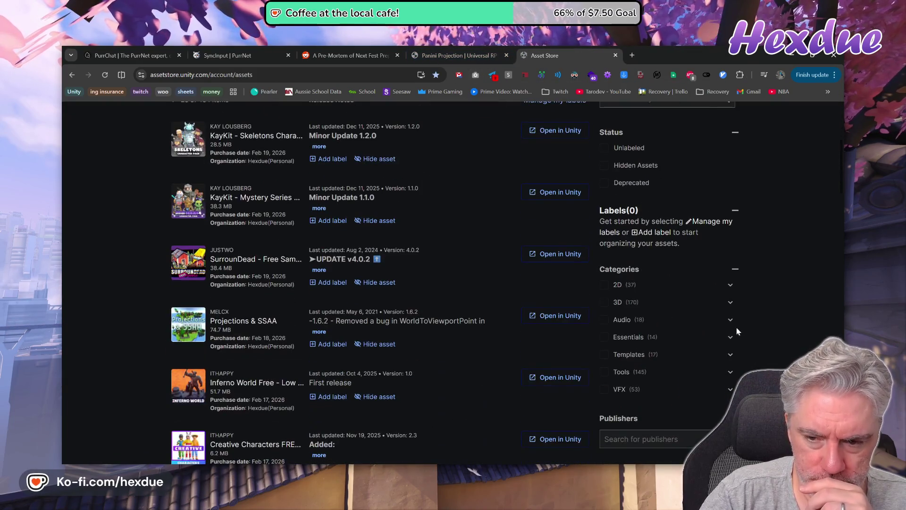
left_click(730, 302)
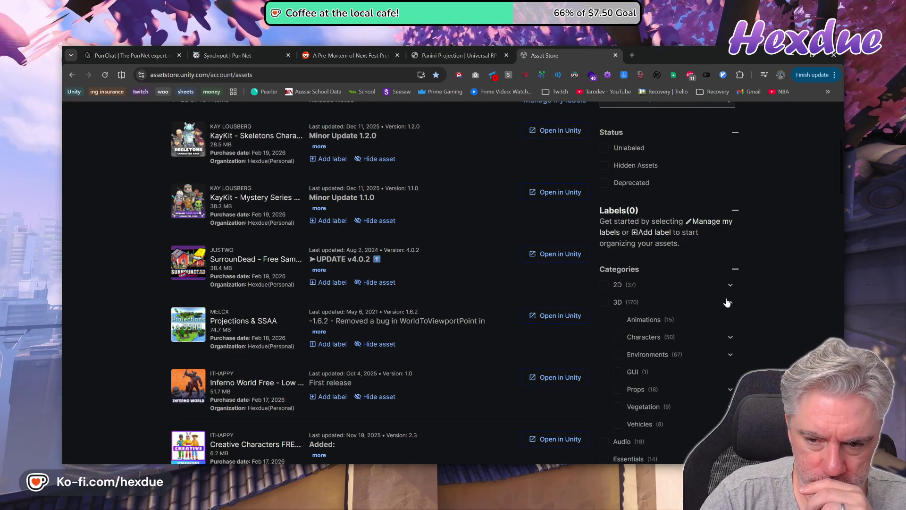
left_click(617, 355)
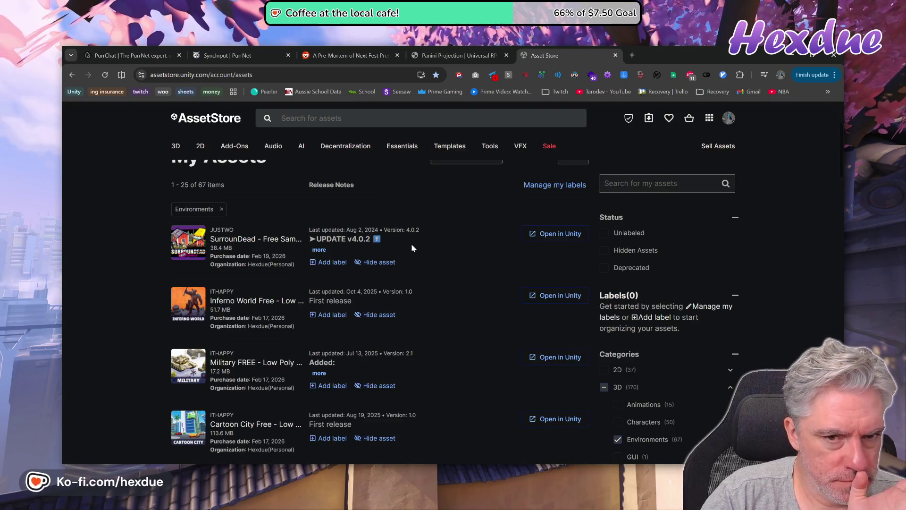
left_click(448, 301)
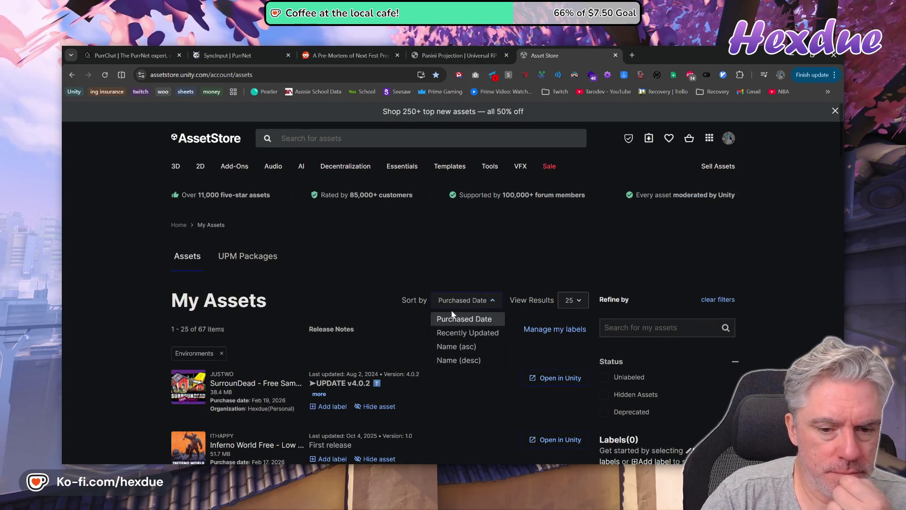
left_click(465, 333)
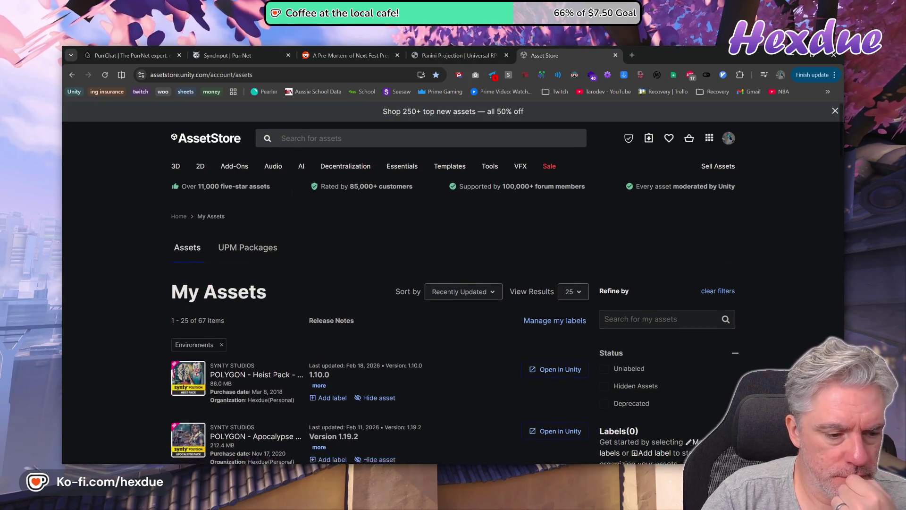
scroll(350, 361, "down", 4)
scroll(350, 362, "down", 3)
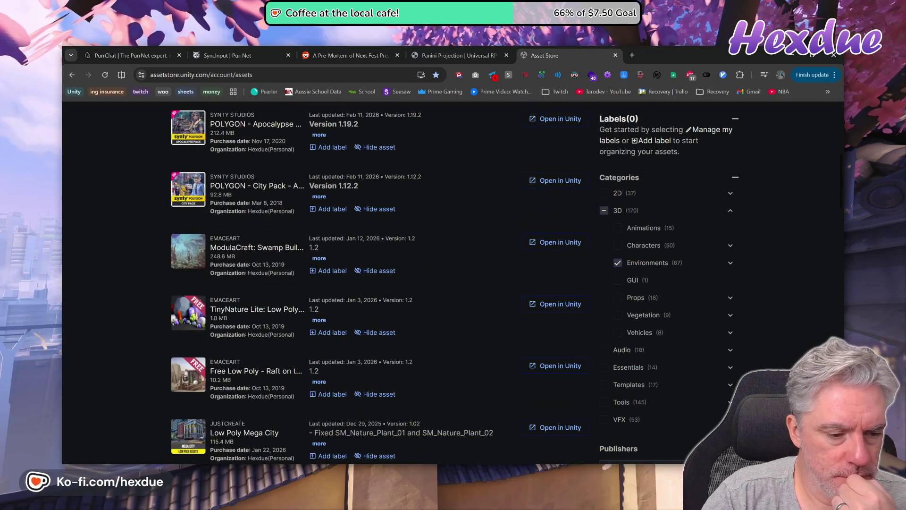
scroll(350, 362, "down", 2)
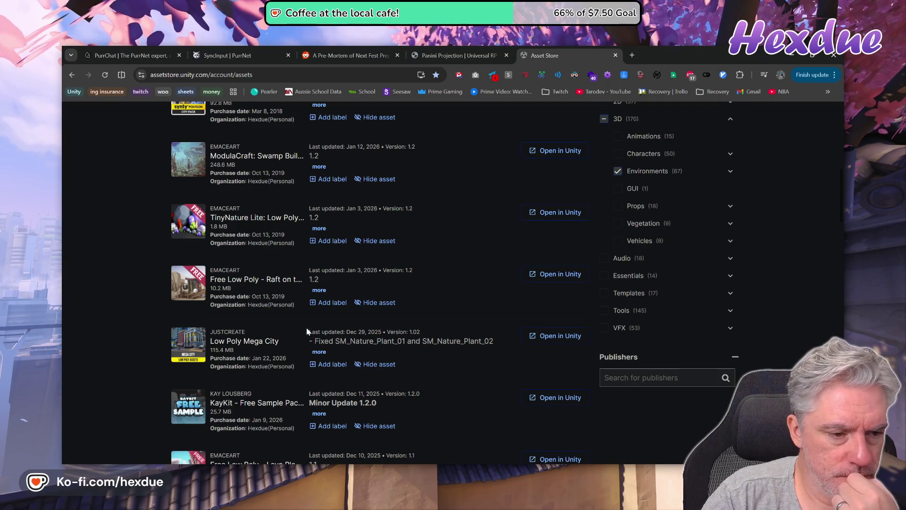
scroll(286, 346, "down", 2)
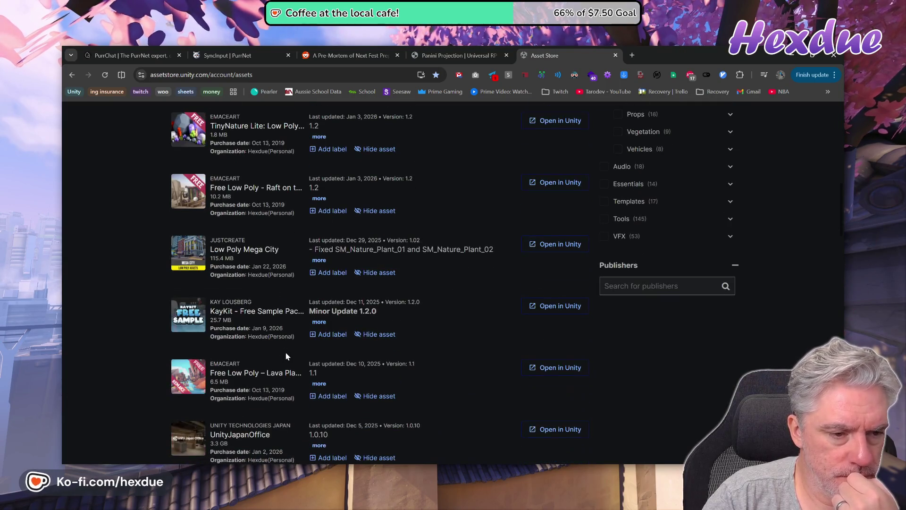
scroll(286, 356, "down", 2)
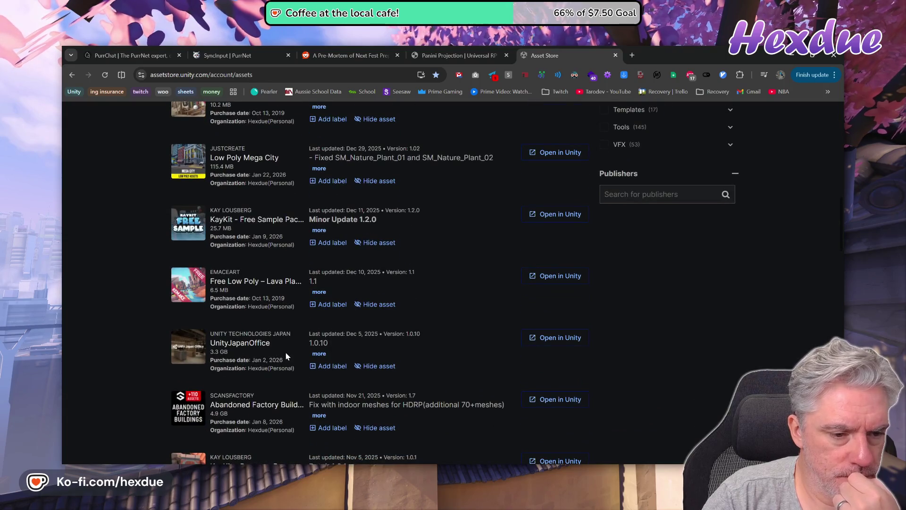
- Quick-view the Free Low Poly – Lava Plants and Abandoned Factory Buildings assets
left_click(278, 283)
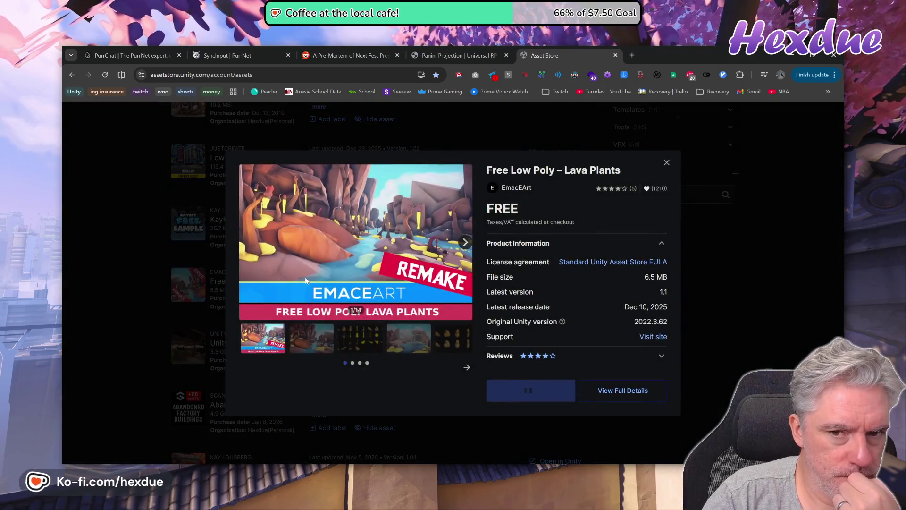
left_click(715, 311)
scroll(342, 345, "down", 3)
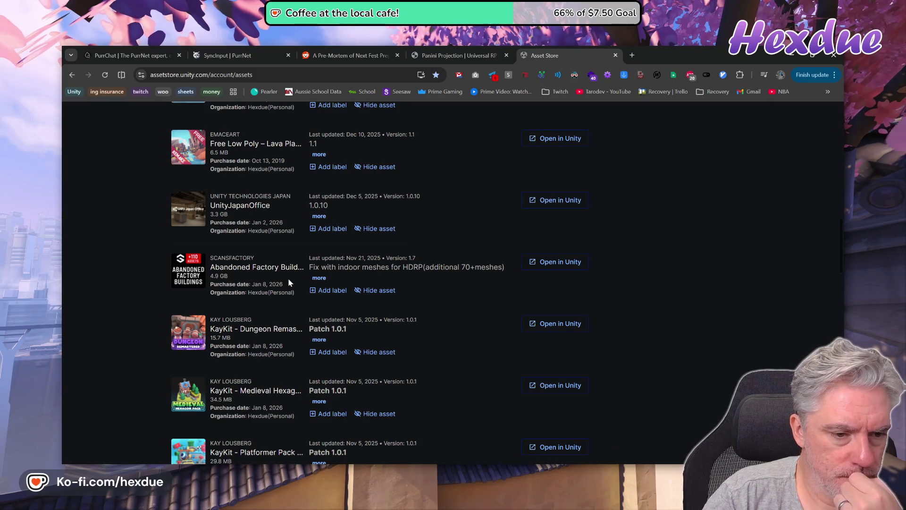
left_click(281, 266)
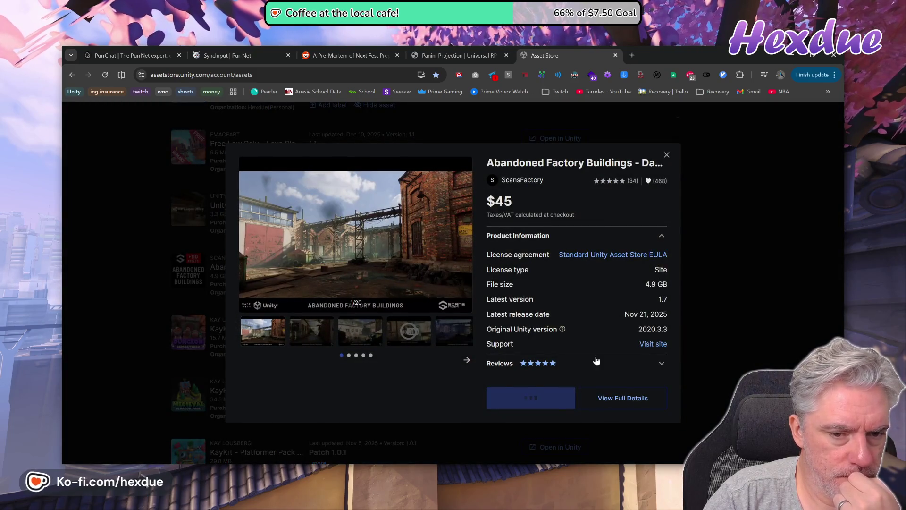
left_click(716, 306)
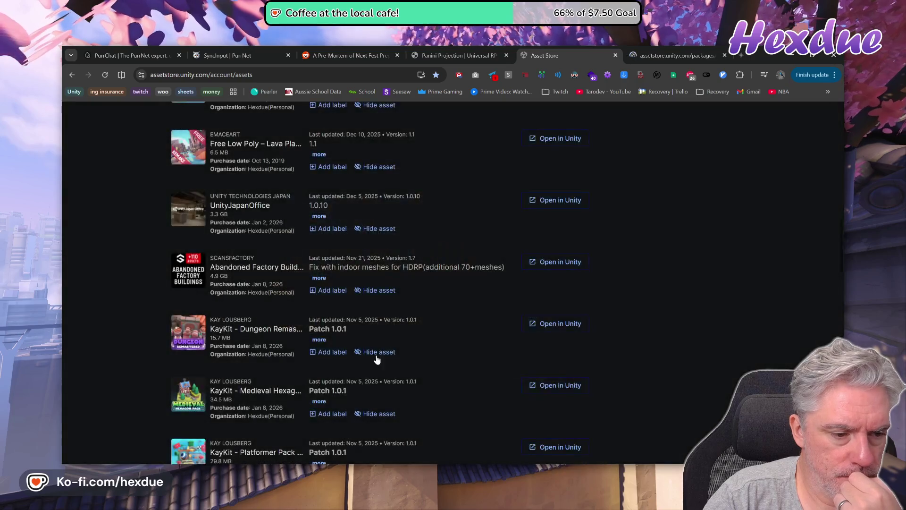
- Open Polyquest Worlds Full Pack's full details in a background tab and go to page 2
scroll(716, 307, "down", 3)
scroll(372, 367, "down", 3)
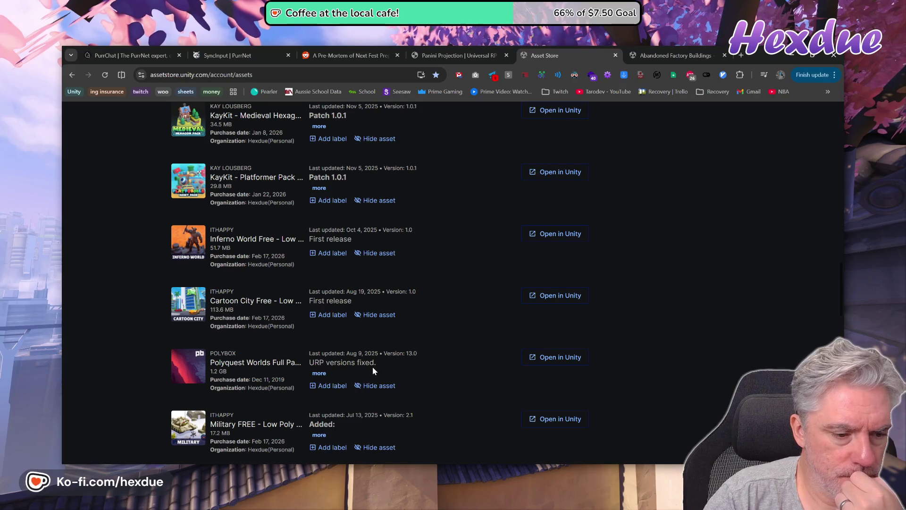
scroll(373, 368, "down", 3)
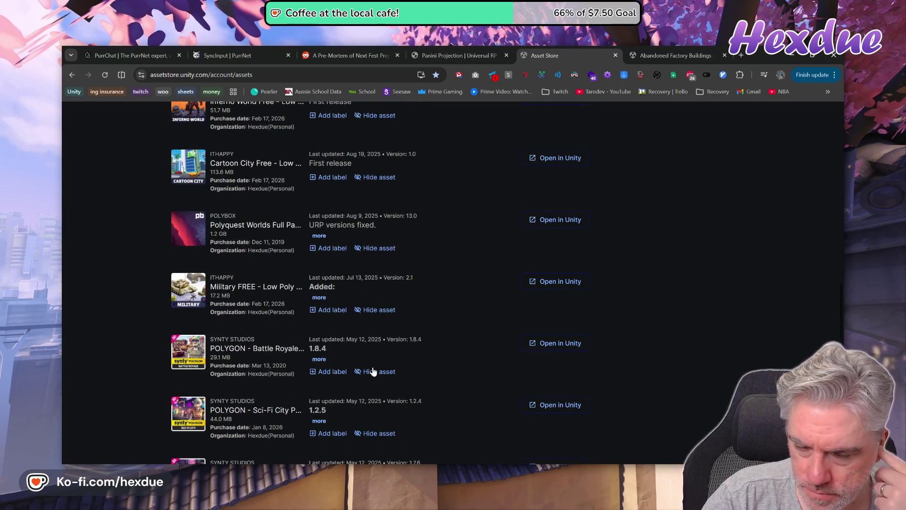
left_click(269, 229)
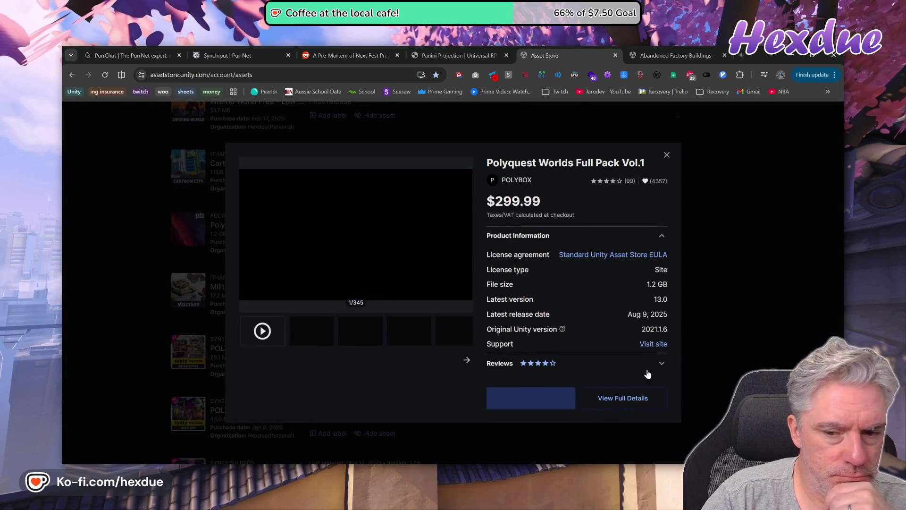
middle_click(620, 398)
left_click(731, 271)
scroll(295, 344, "down", 2)
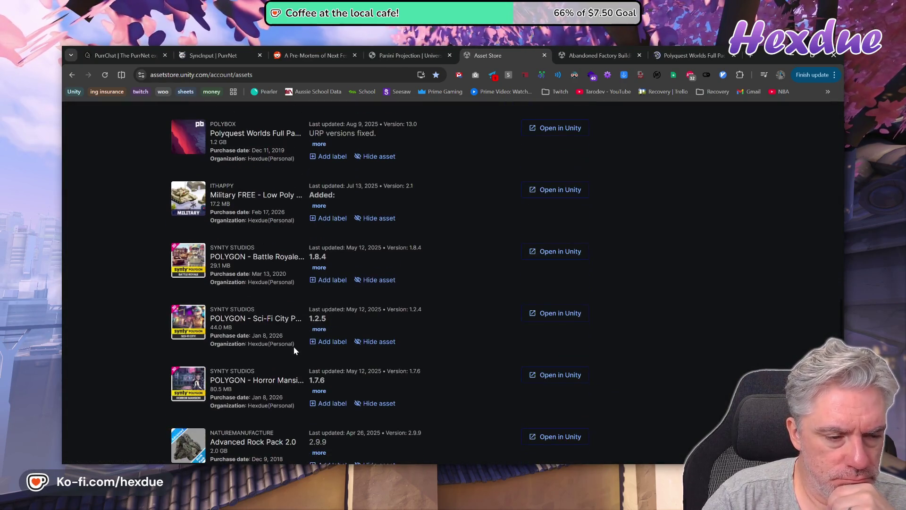
scroll(293, 347, "down", 3)
scroll(293, 347, "down", 4)
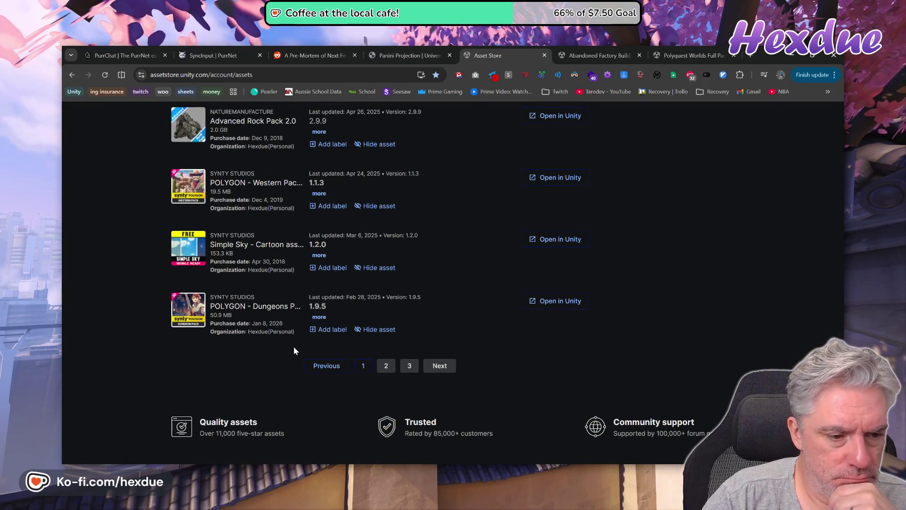
left_click(385, 365)
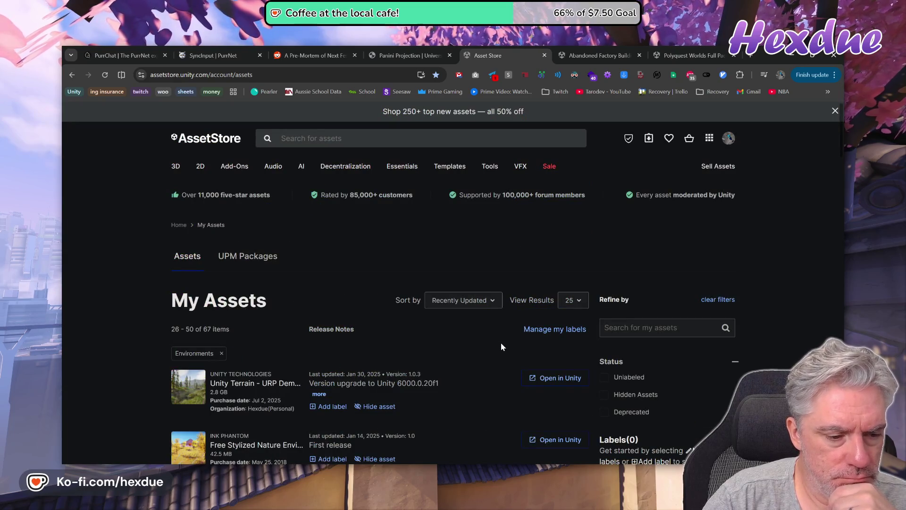
- Open the Unity Terrain - URP Demo Scene full details in a new tab, then return to VS Code
scroll(339, 317, "down", 3)
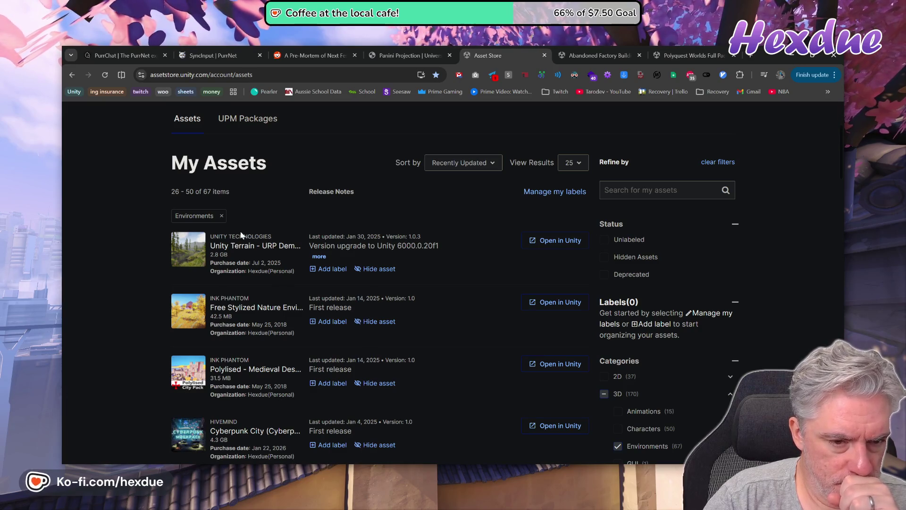
left_click(235, 247)
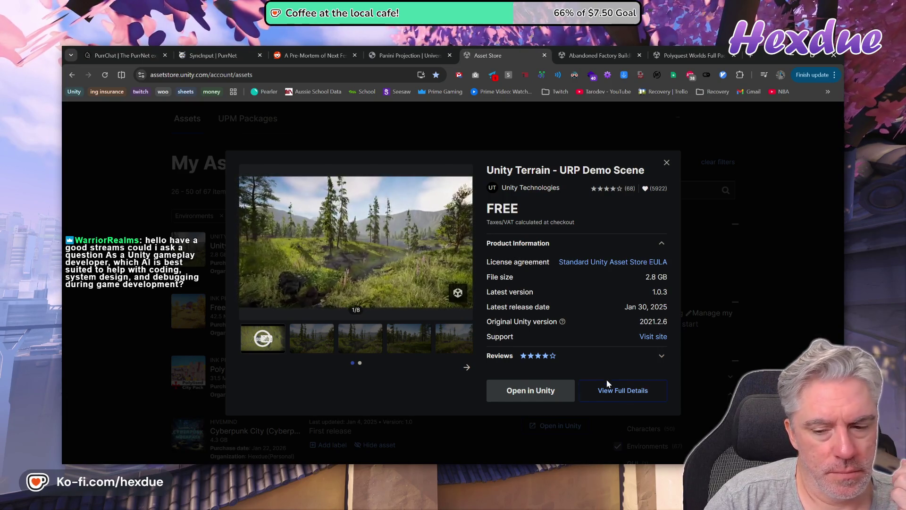
left_click(627, 390)
left_click(695, 312)
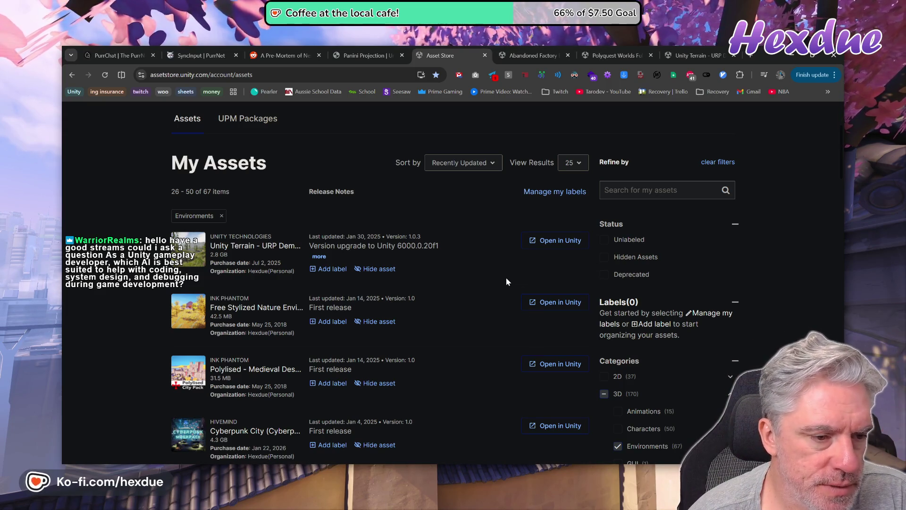
scroll(505, 280, "down", 1)
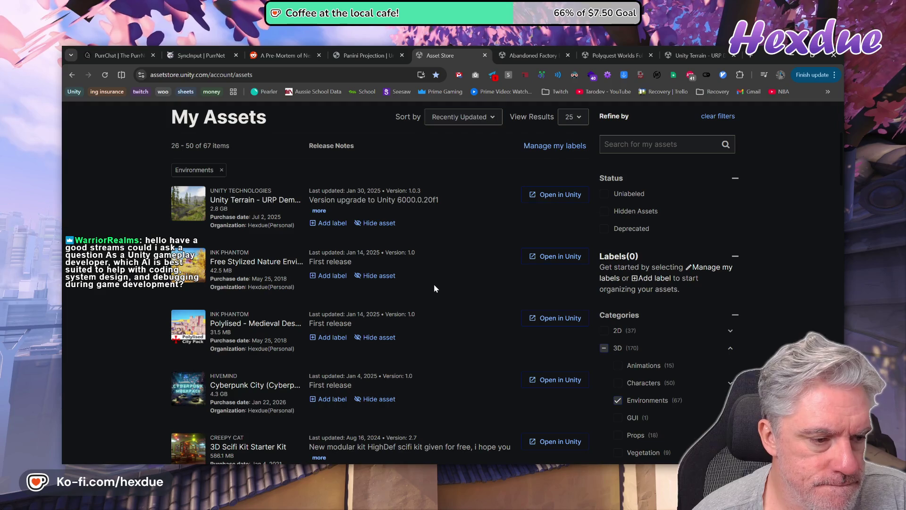
left_click(441, 462)
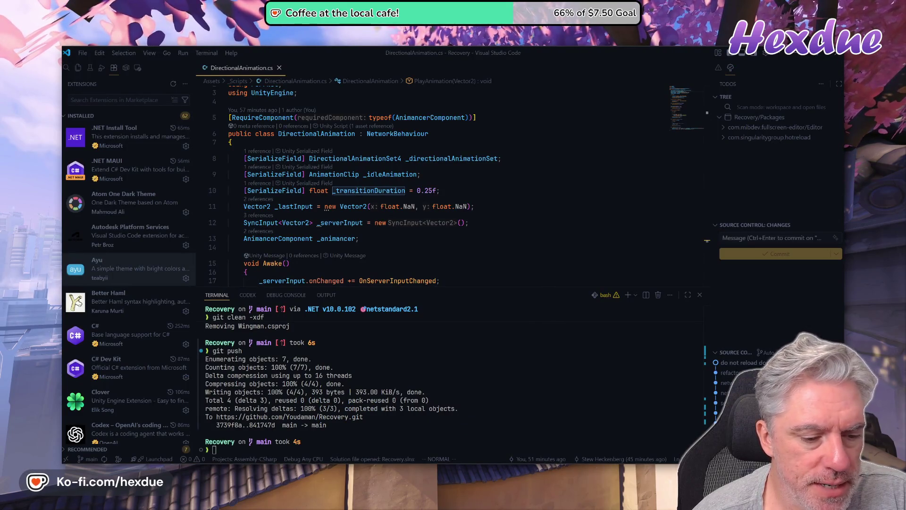
- Show the Codex chat panel, keeping GPT-5.3-Codex as the model, then return to Unity
left_click(248, 297)
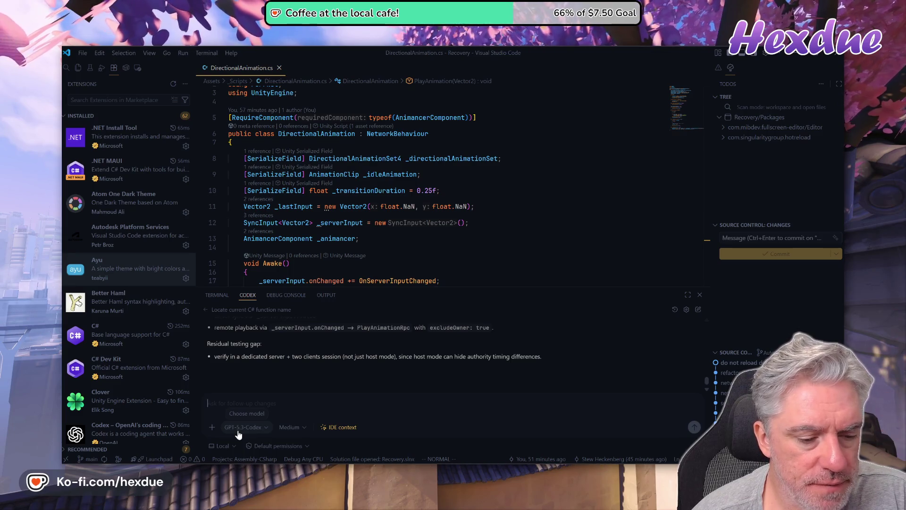
left_click(257, 426)
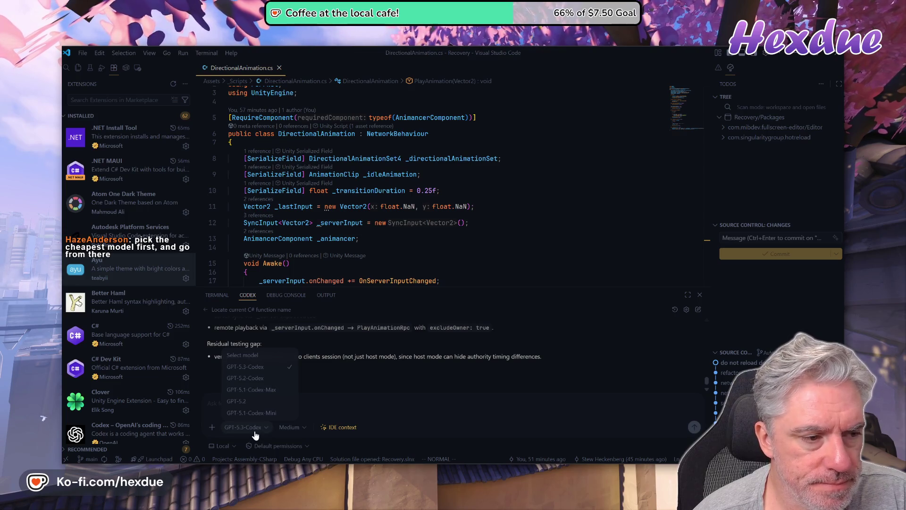
left_click(255, 431)
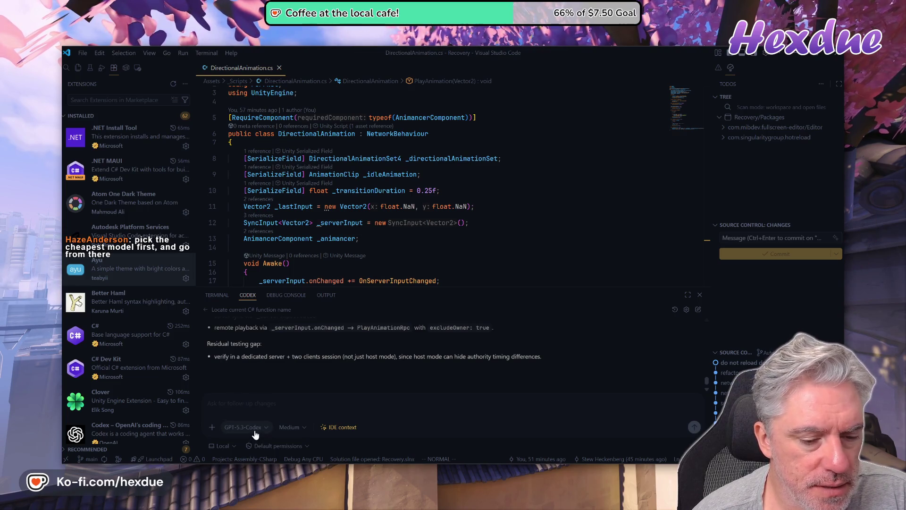
mouse_move(463, 467)
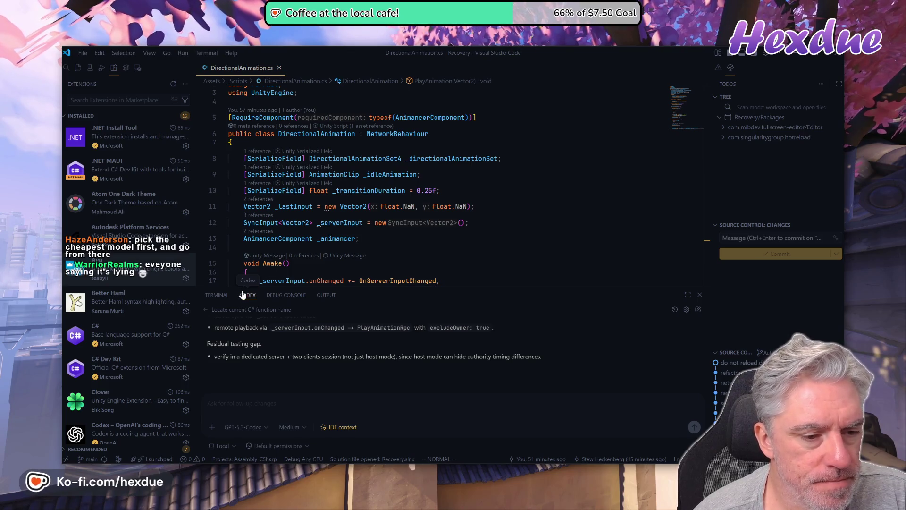
key("alt+Tab")
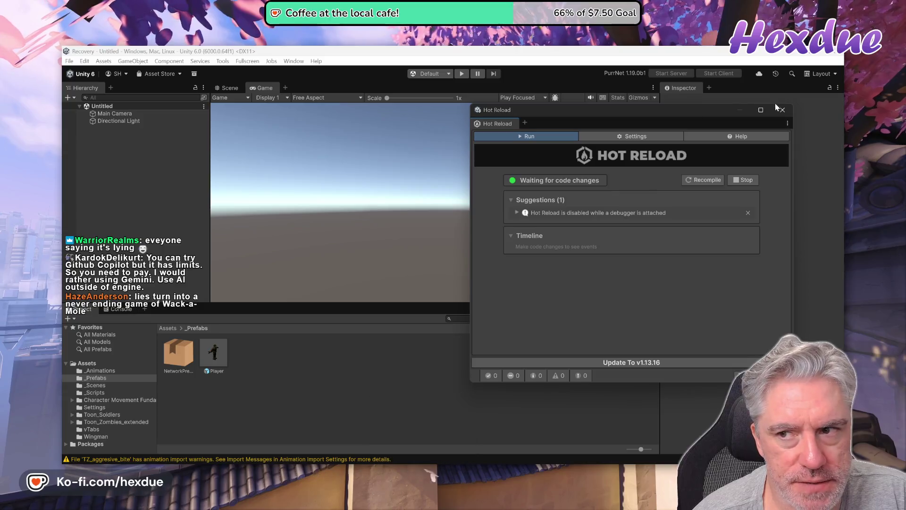
- Close Hot Reload, reset to the Default layout, and show Project assets as a compact list
left_click(777, 111)
left_click(821, 73)
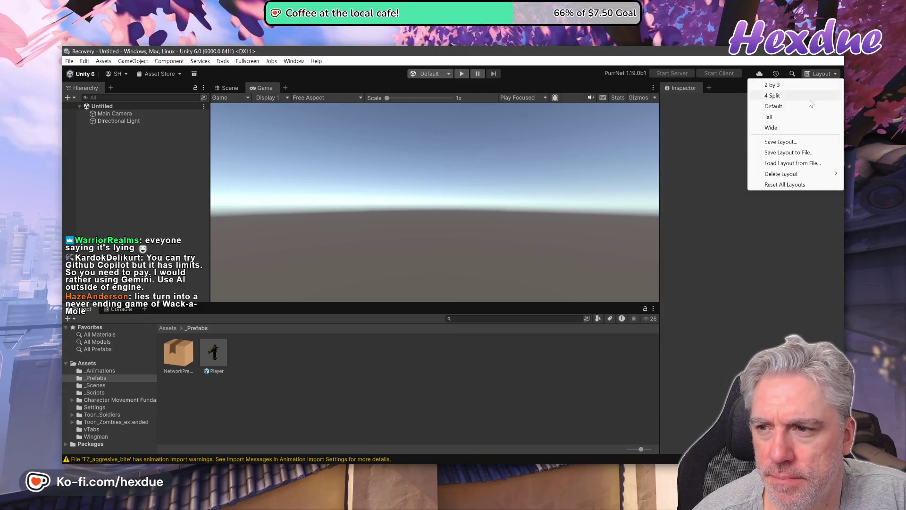
left_click(778, 108)
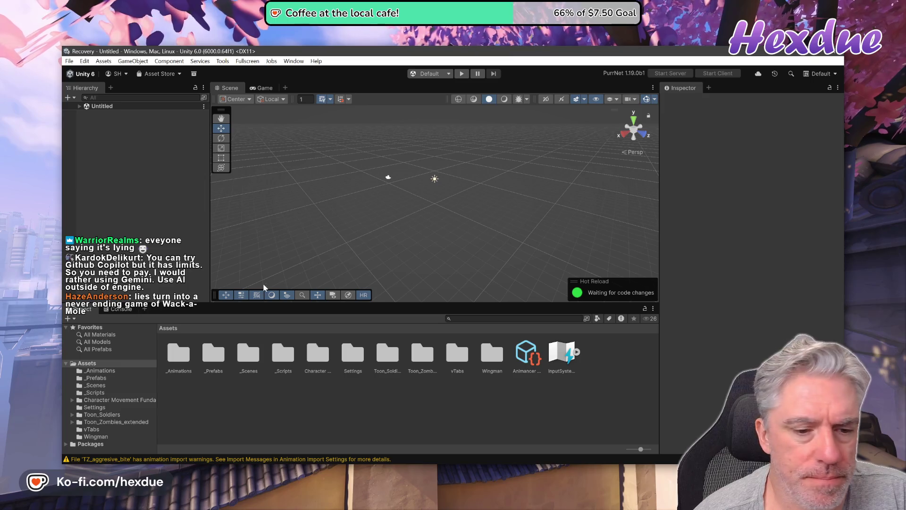
left_click_drag(639, 450, 614, 453)
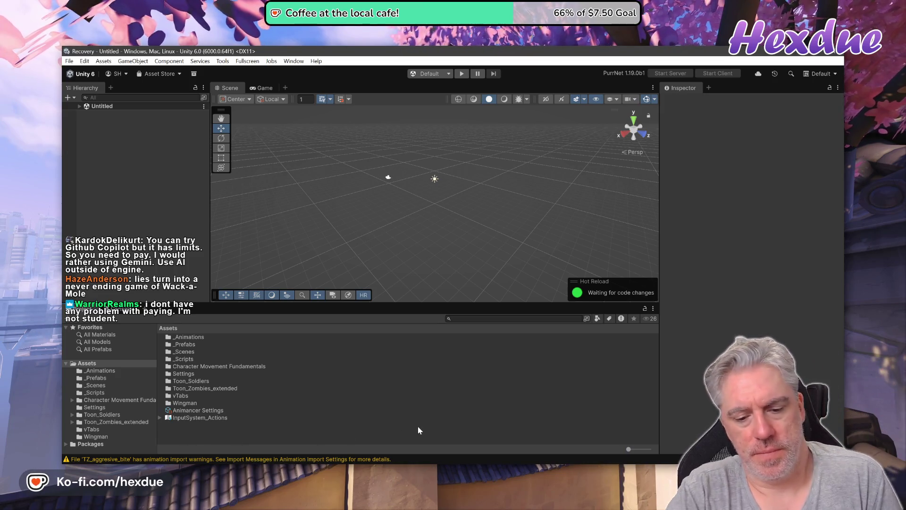
key("alt+Tab")
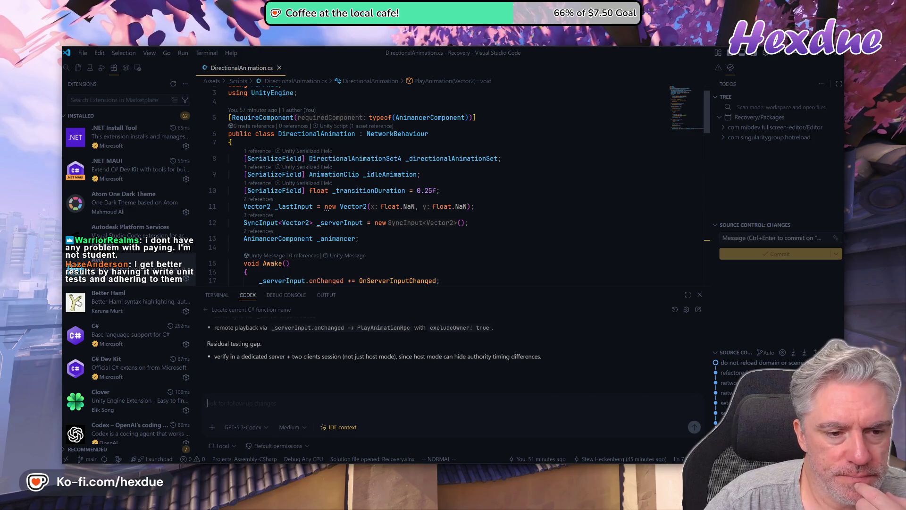
- Read down the Codex conversation and maximize the chat panel over the editor
scroll(449, 189, "down", 4)
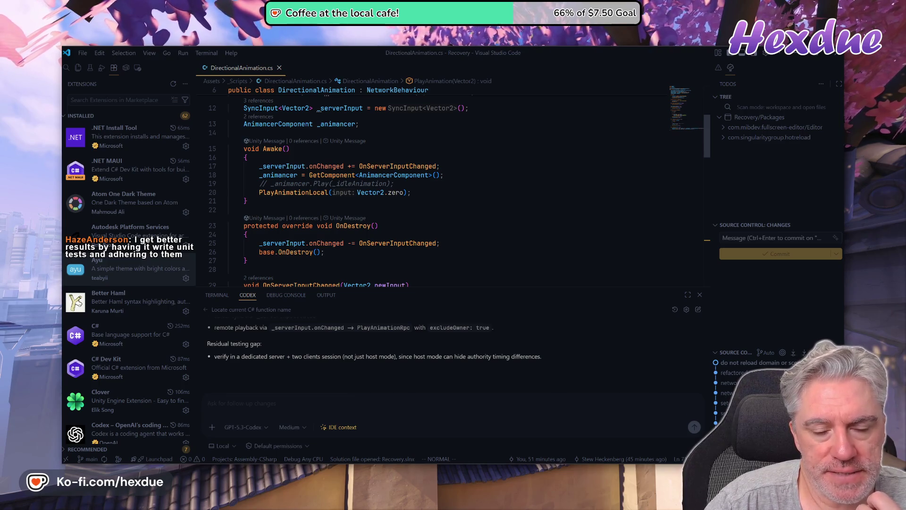
scroll(453, 189, "down", 2)
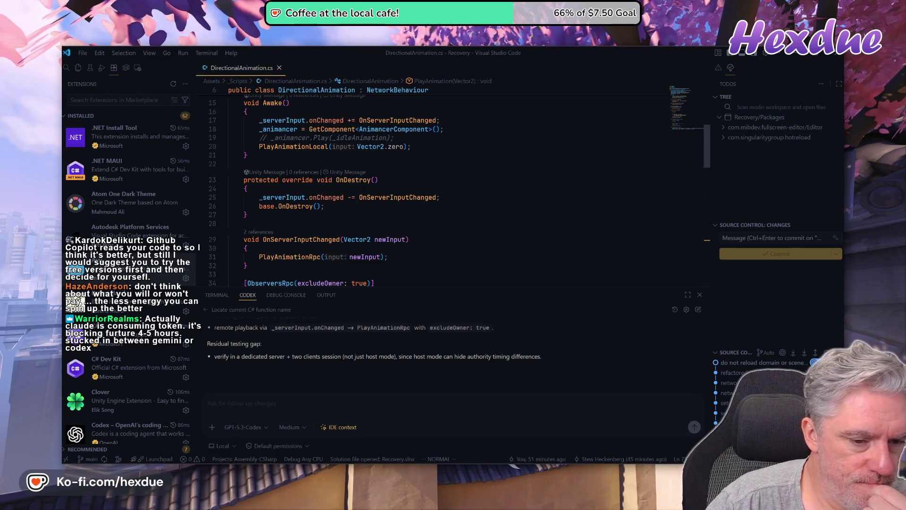
scroll(464, 460, "down", 3)
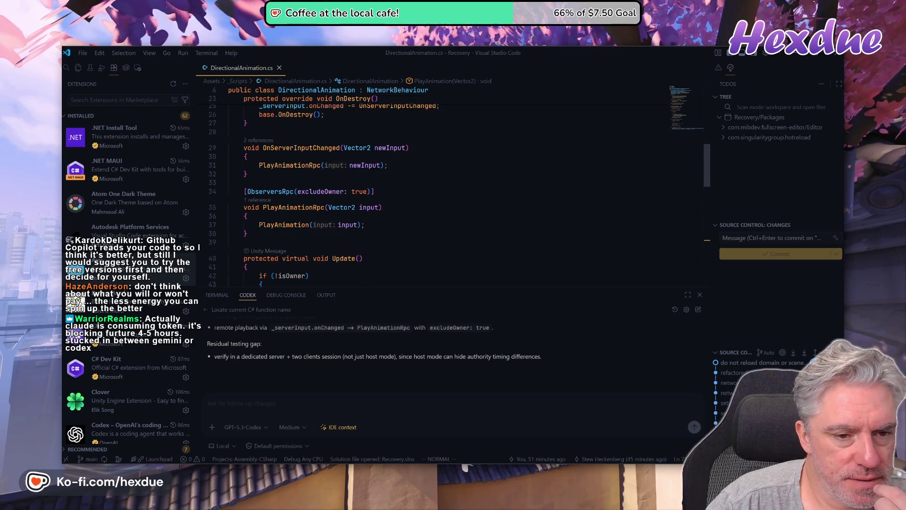
scroll(464, 466, "down", 1)
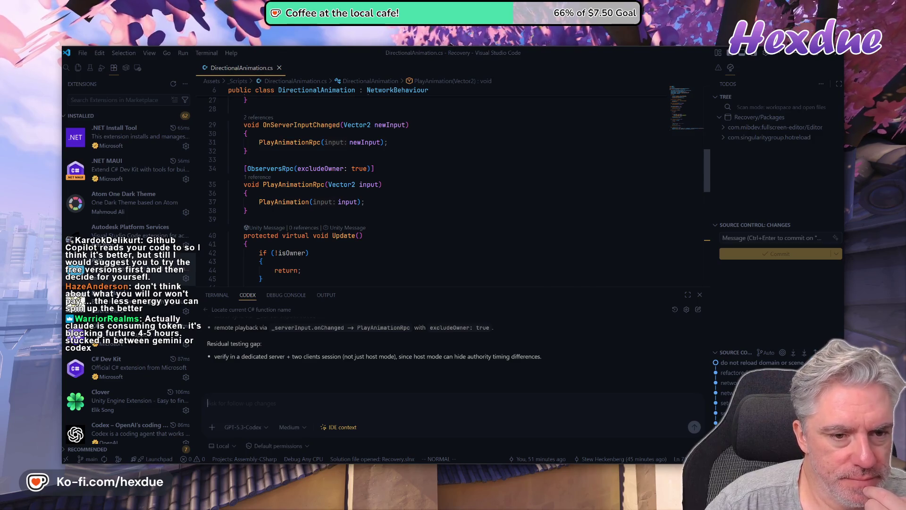
scroll(378, 189, "down", 3)
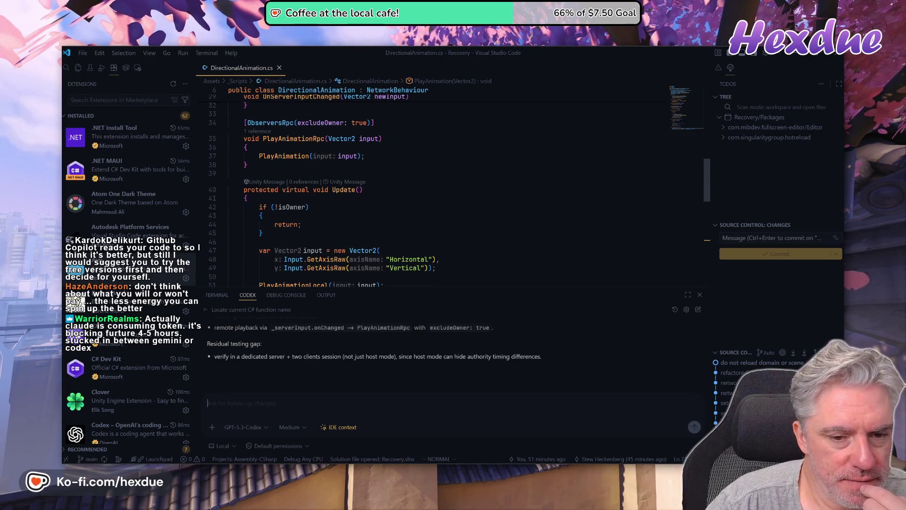
scroll(377, 188, "down", 1)
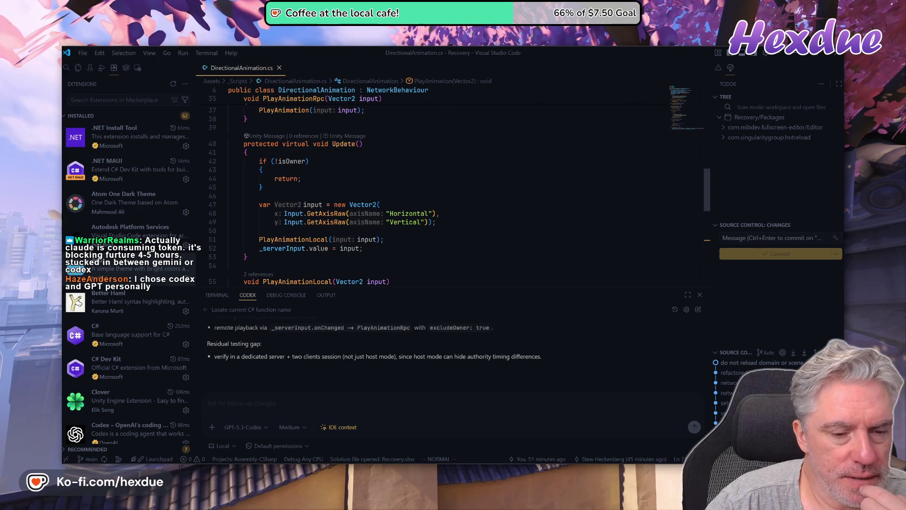
left_click(688, 295)
scroll(417, 302, "up", 15)
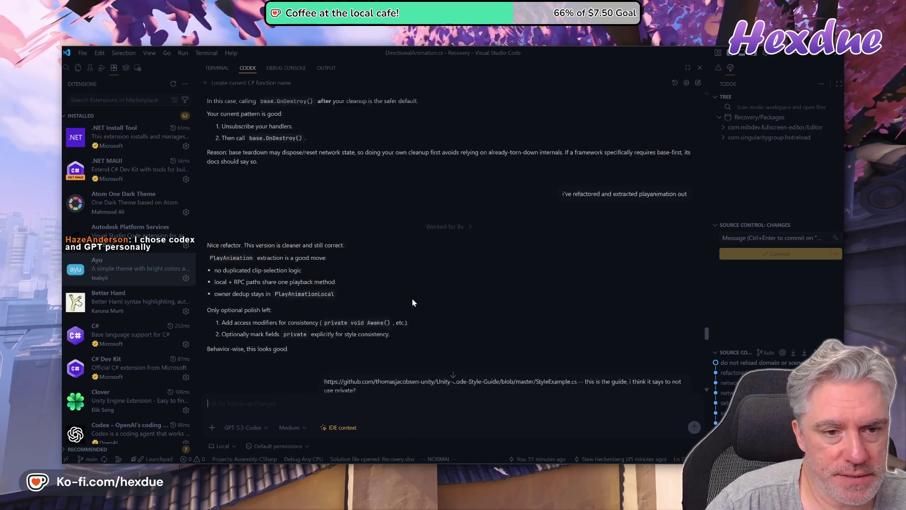
scroll(417, 302, "up", 15)
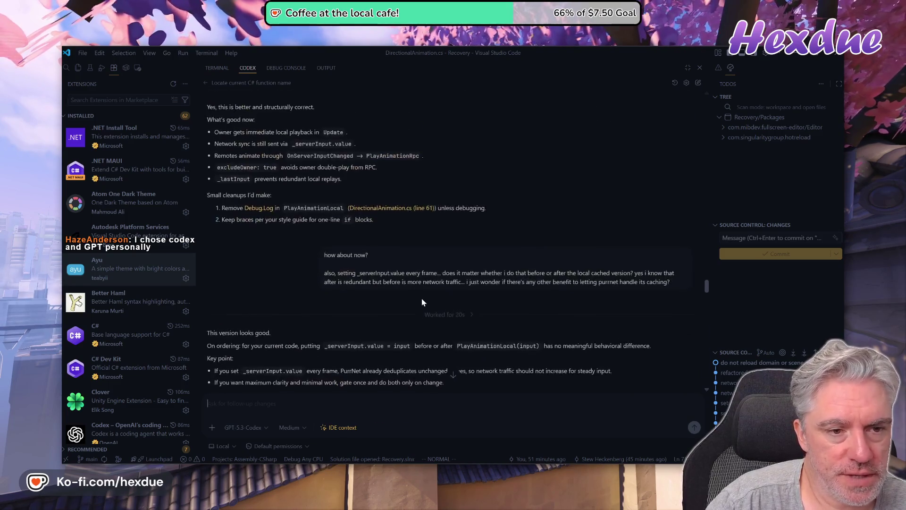
scroll(420, 298, "up", 3)
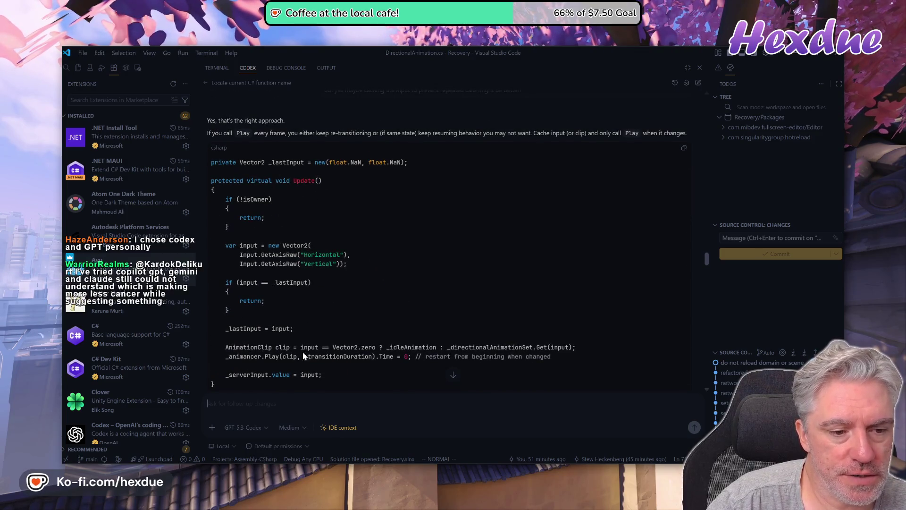
scroll(321, 342, "up", 5)
scroll(344, 335, "down", 10)
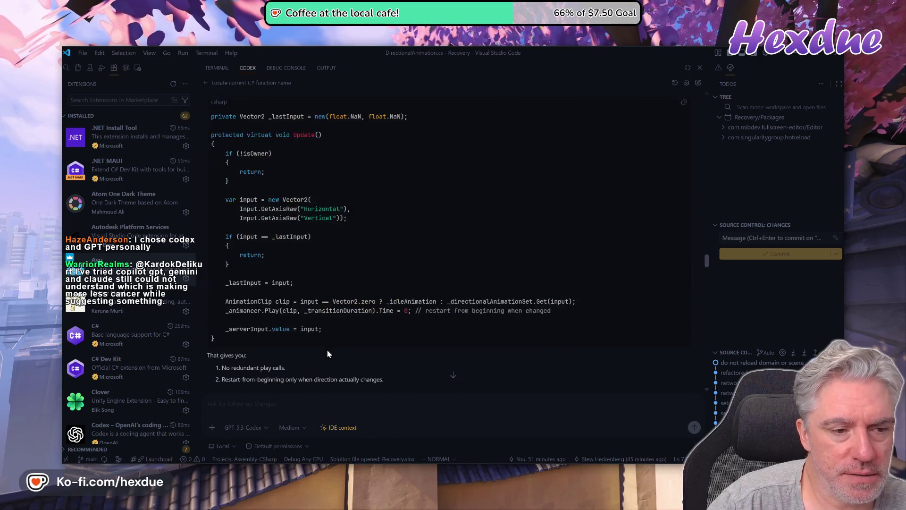
scroll(405, 323, "down", 10)
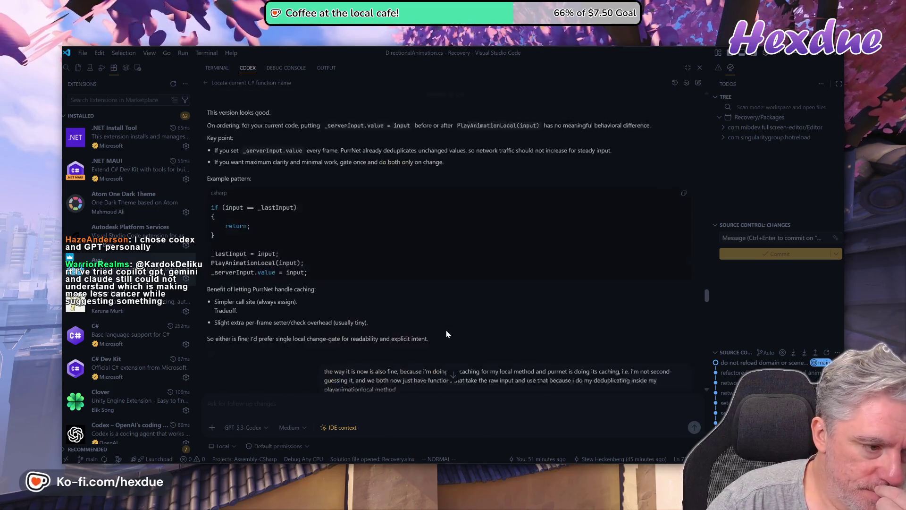
scroll(458, 329, "down", 15)
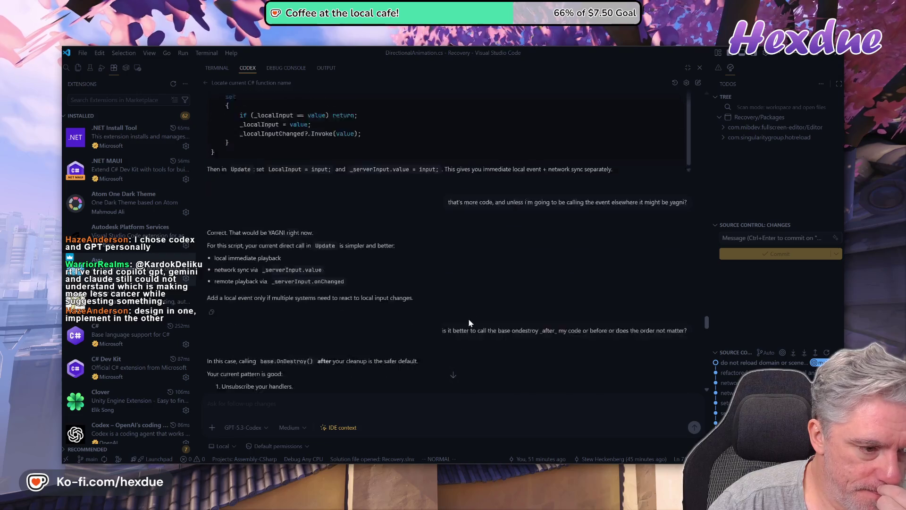
scroll(470, 330, "down", 20)
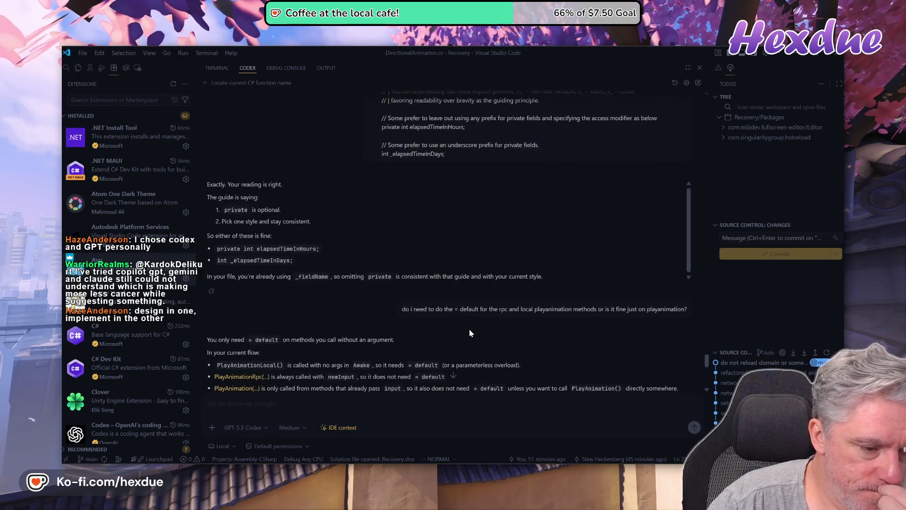
scroll(472, 339, "down", 5)
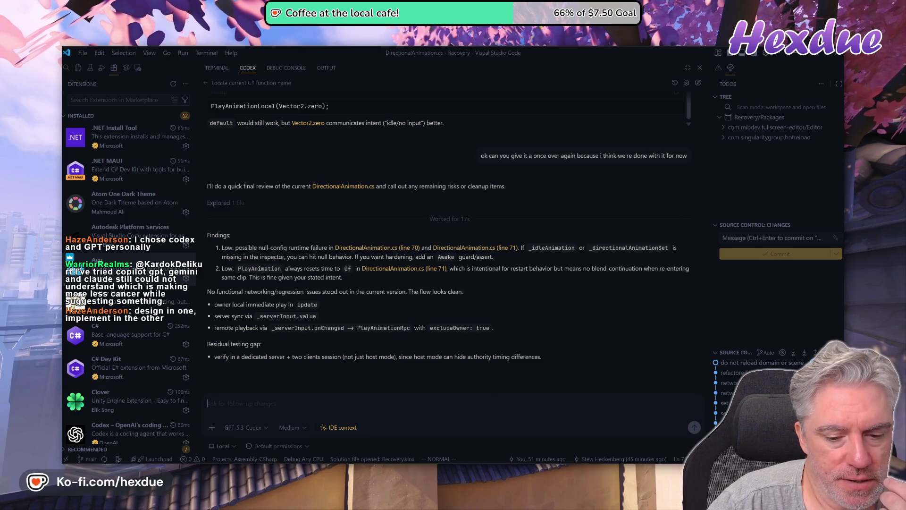
mouse_move(443, 503)
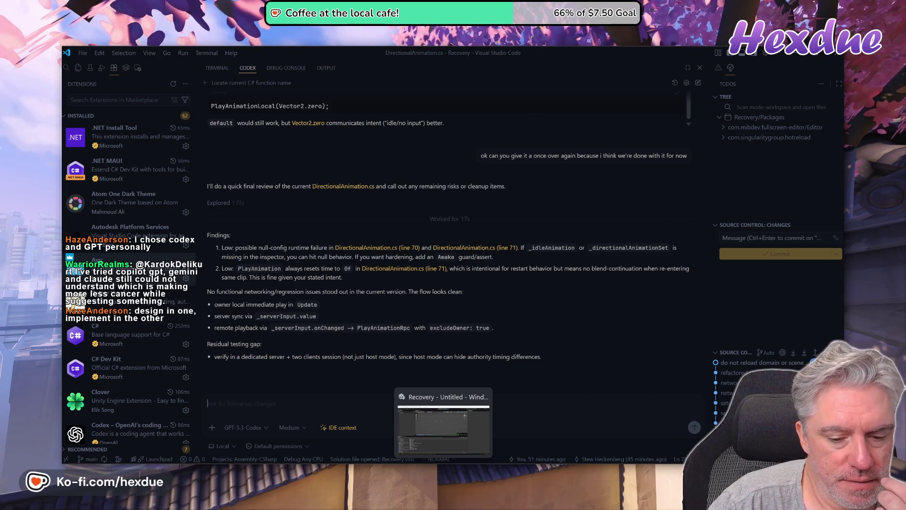
left_click(443, 427)
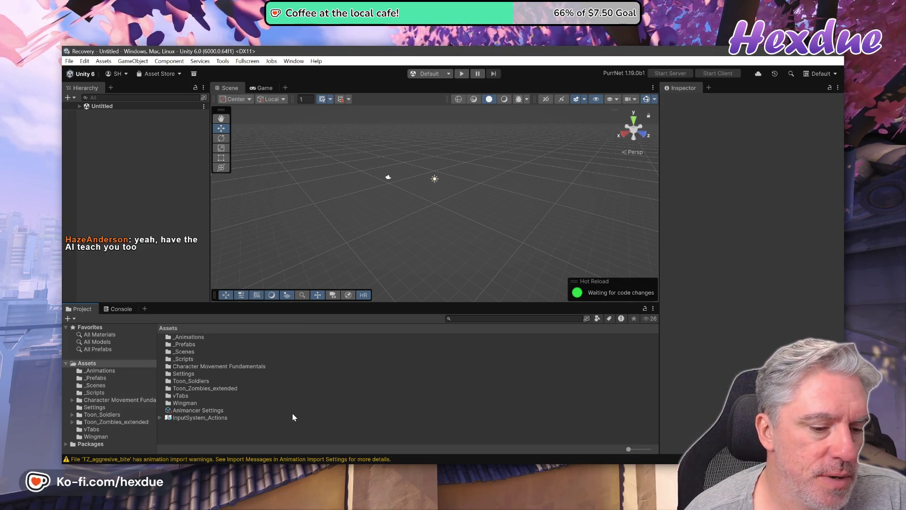
- Switch from the Unity editor to the browser showing My Assets
key("alt+Tab")
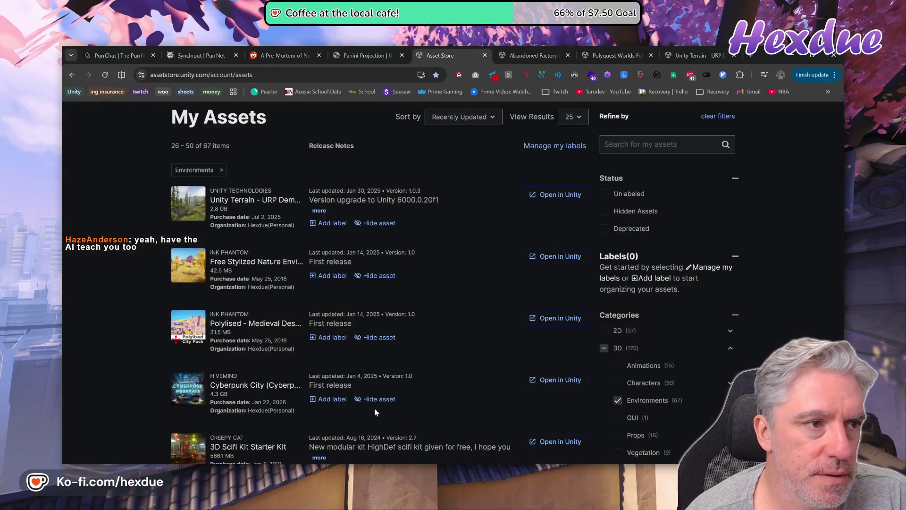
- Switch to the PurrChat conversation and highlight the SyncInput versus SyncVar question
key("ctrl+1")
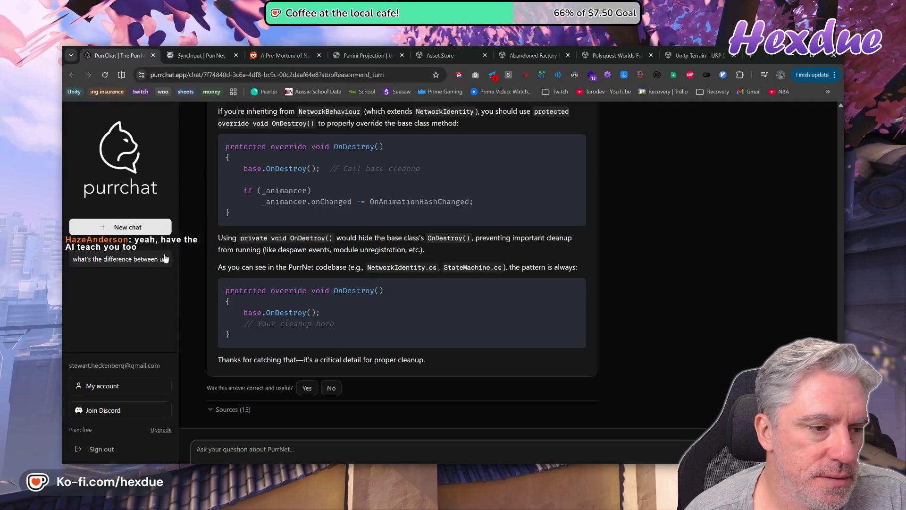
scroll(293, 225, "up", 15)
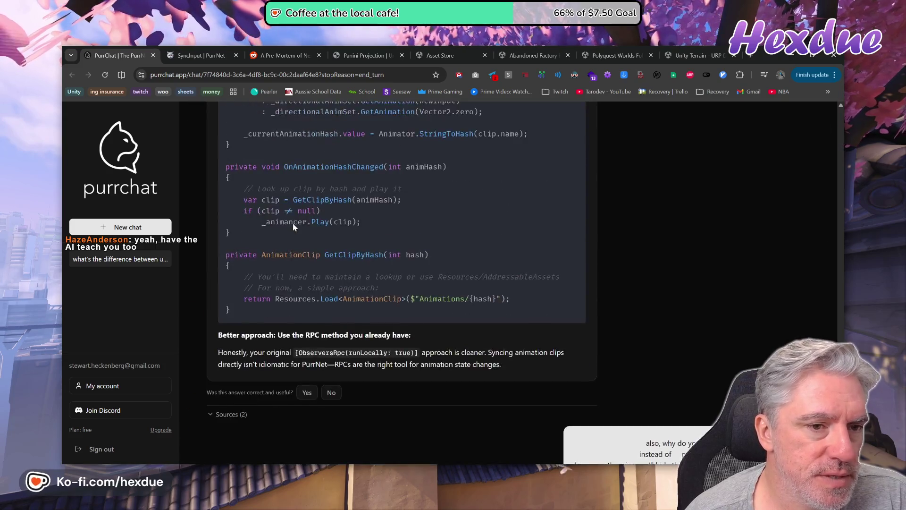
left_click_drag(840, 330, 831, 101)
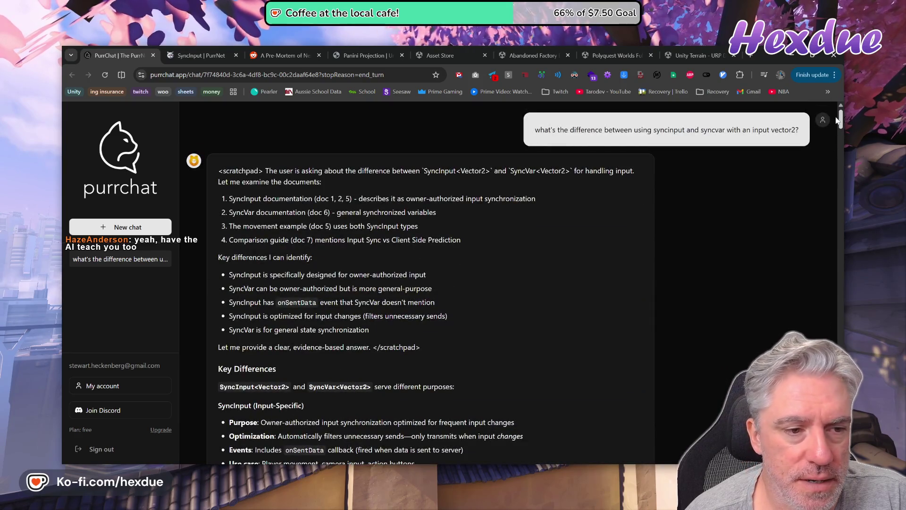
left_click_drag(655, 129, 778, 129)
- Read down to the answer that SyncInput<Vector2> doesn't need [SerializeField]
scroll(451, 265, "down", 5)
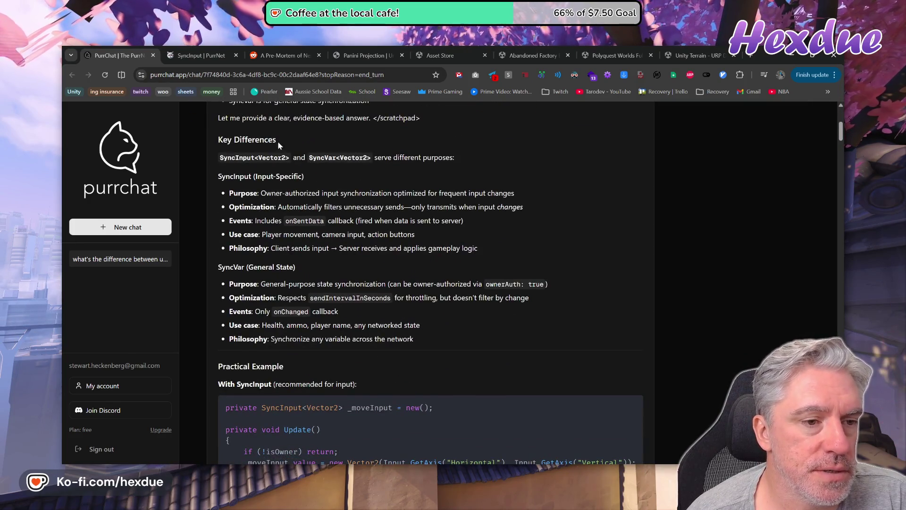
scroll(279, 140, "down", 5)
scroll(430, 283, "down", 8)
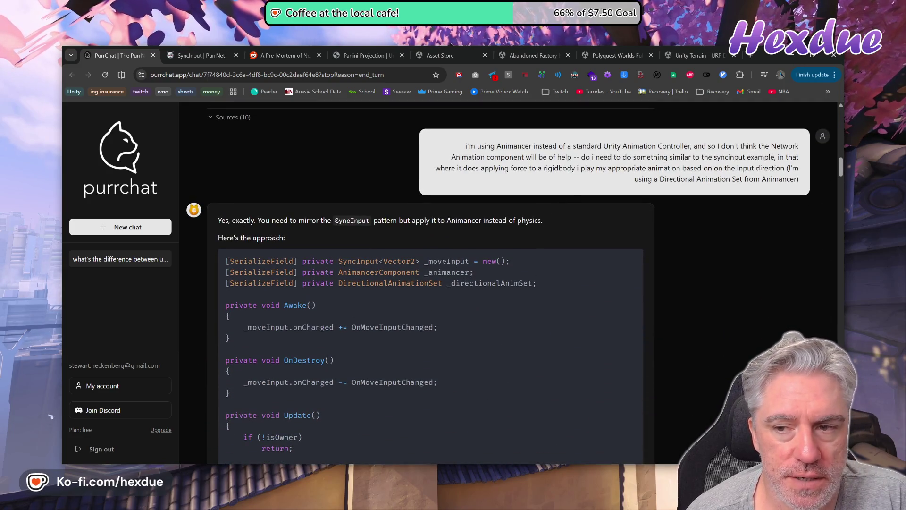
scroll(313, 204, "down", 2)
scroll(285, 175, "down", 2)
scroll(302, 279, "up", 2)
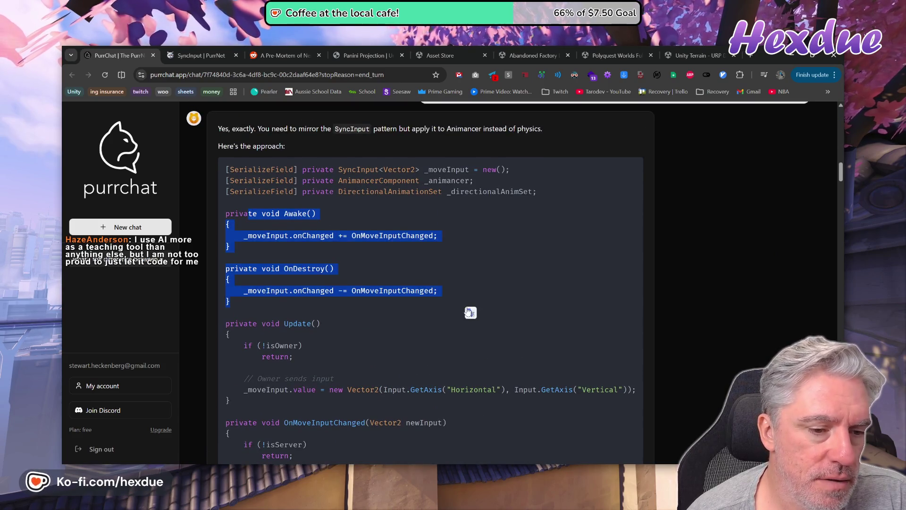
scroll(456, 311, "down", 7)
scroll(468, 332, "down", 6)
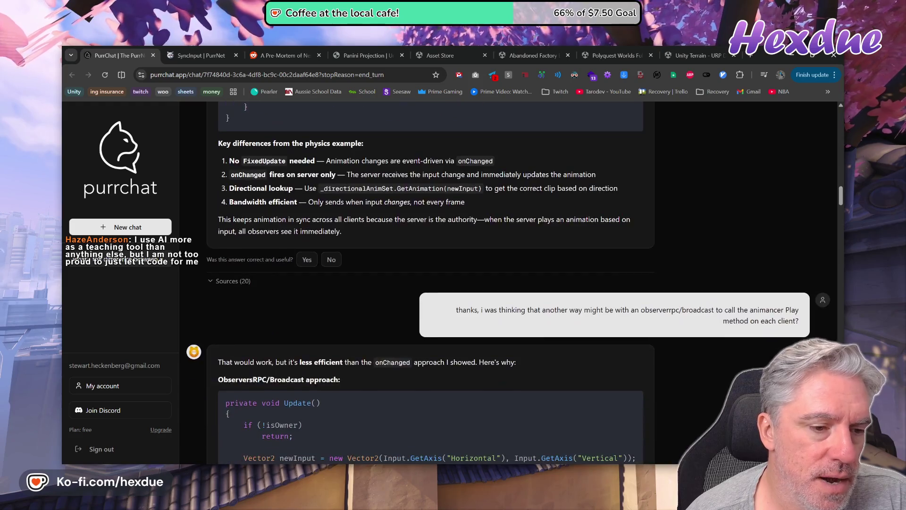
scroll(424, 285, "down", 10)
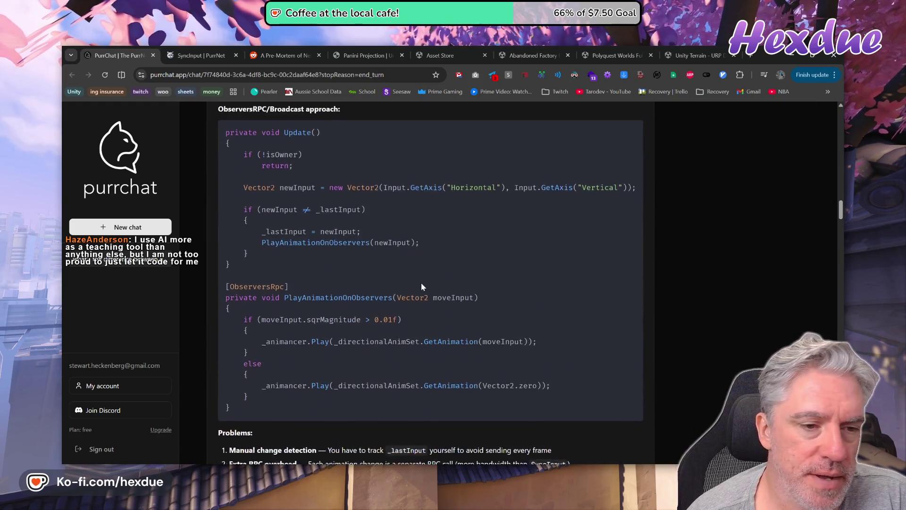
scroll(442, 330, "down", 3)
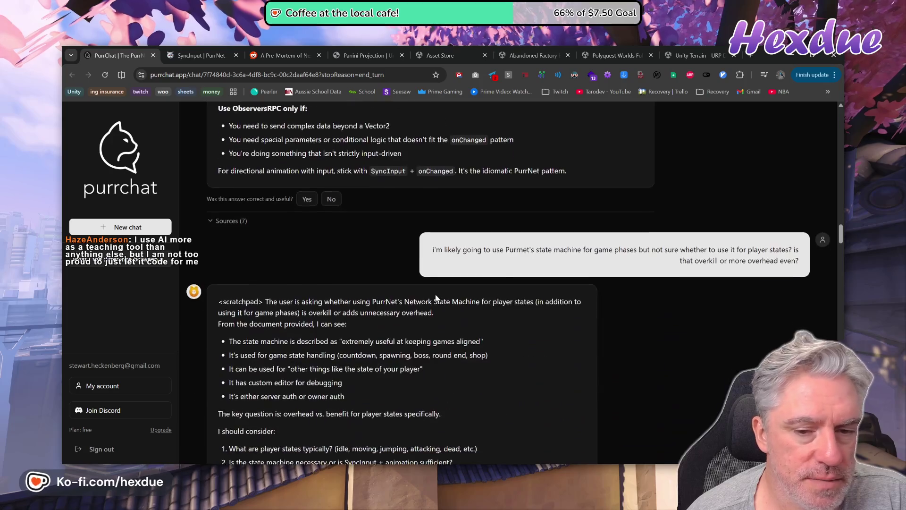
scroll(664, 254, "down", 15)
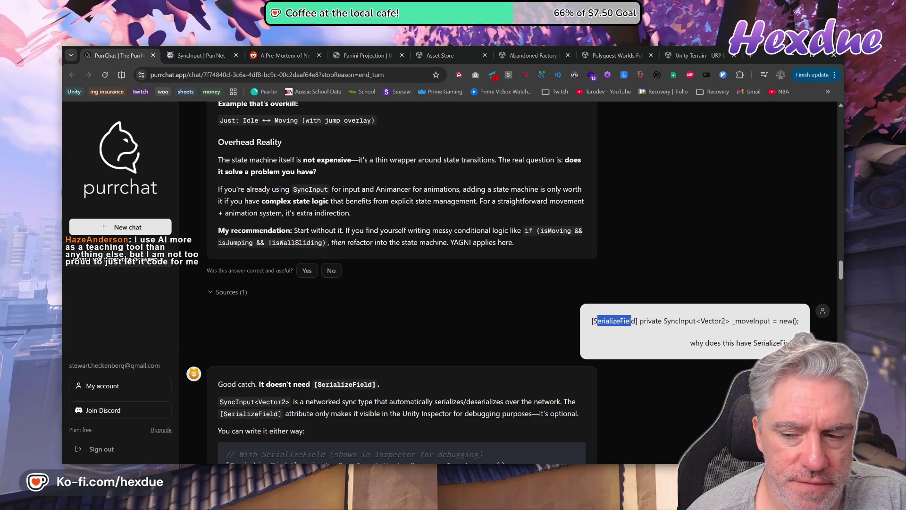
scroll(523, 334, "down", 2)
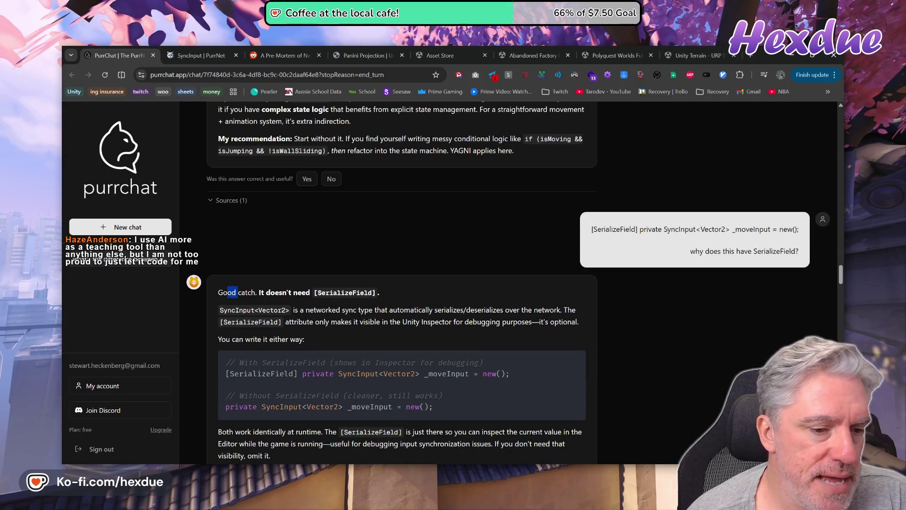
left_click_drag(230, 292, 357, 292)
scroll(336, 295, "down", 6)
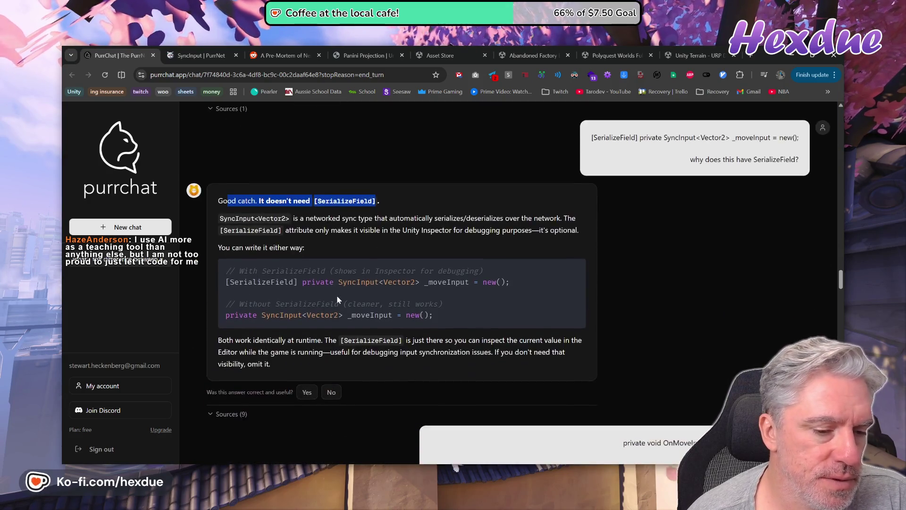
scroll(342, 300, "down", 2)
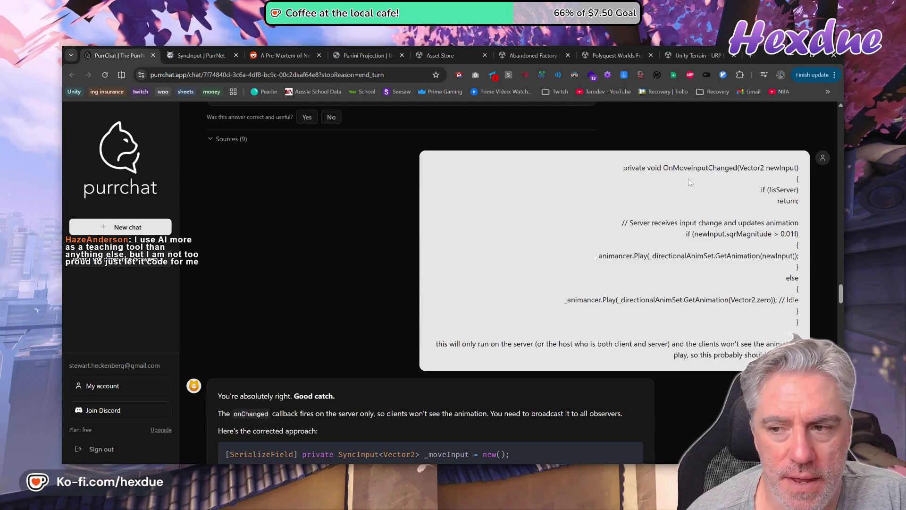
left_click_drag(802, 175, 762, 203)
scroll(320, 254, "down", 2)
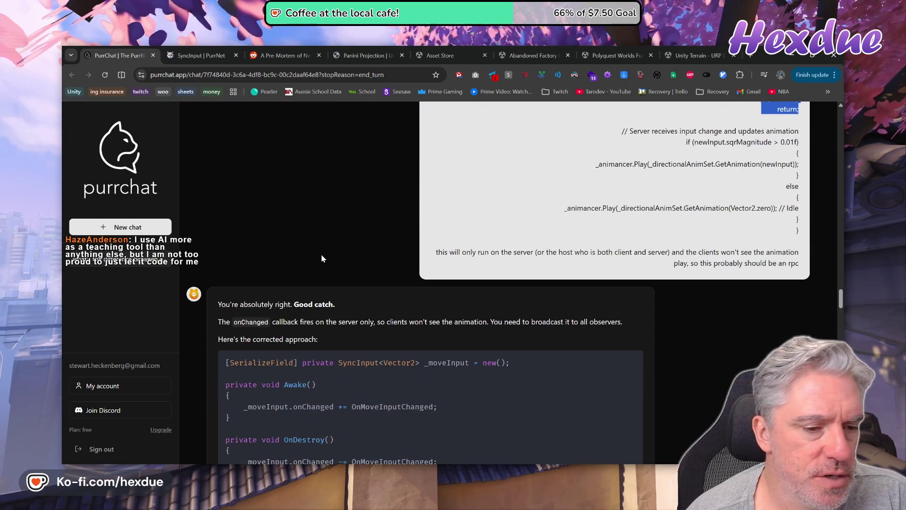
left_click_drag(444, 252, 773, 263)
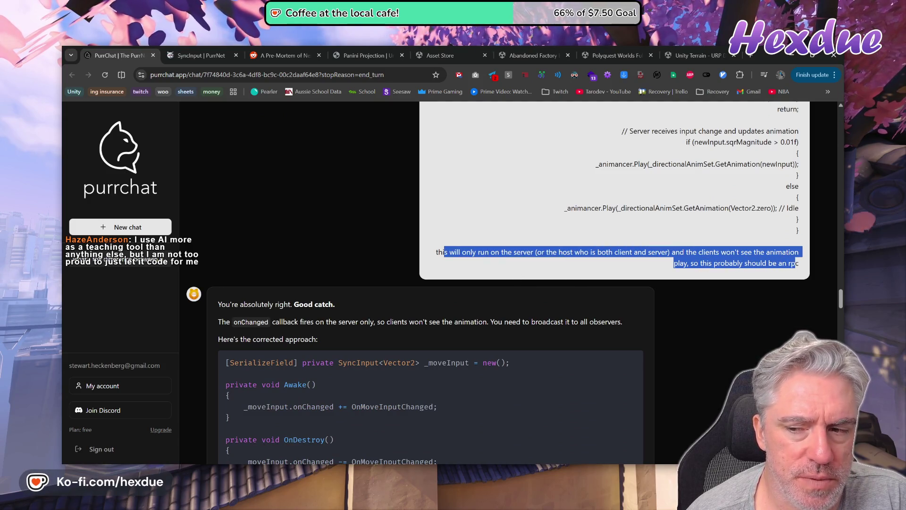
scroll(508, 267, "down", 2)
left_click_drag(235, 212, 352, 206)
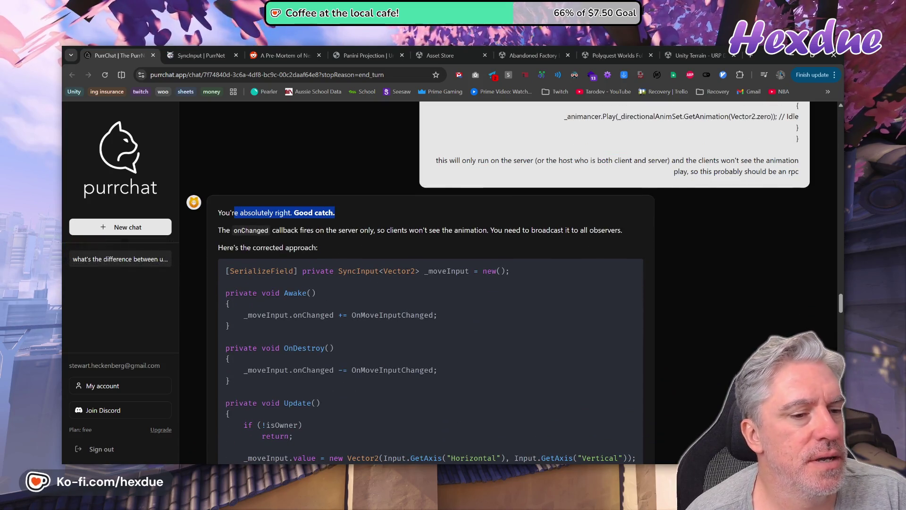
scroll(394, 381, "up", 10)
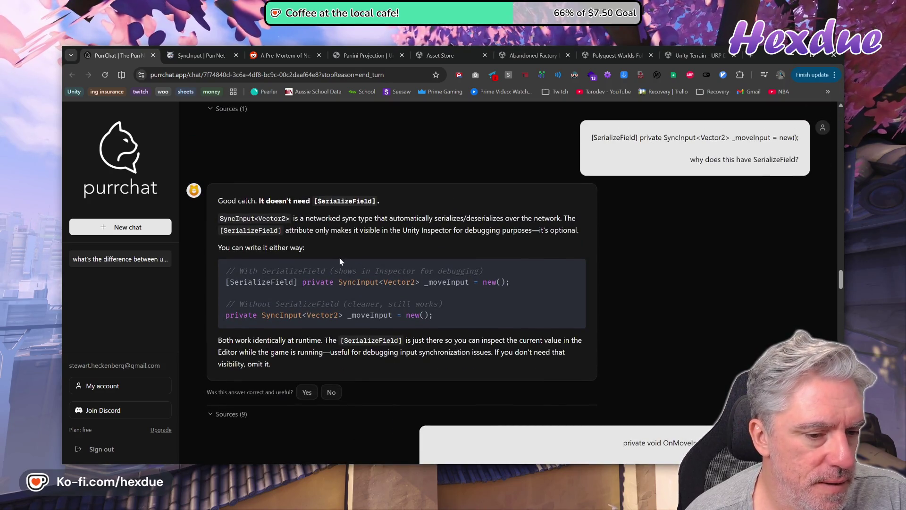
scroll(503, 326, "down", 5)
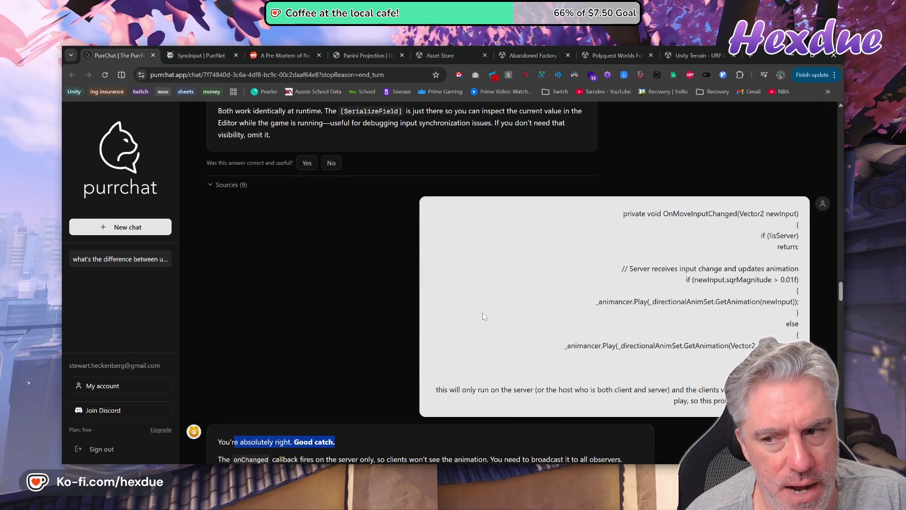
scroll(345, 286, "down", 4)
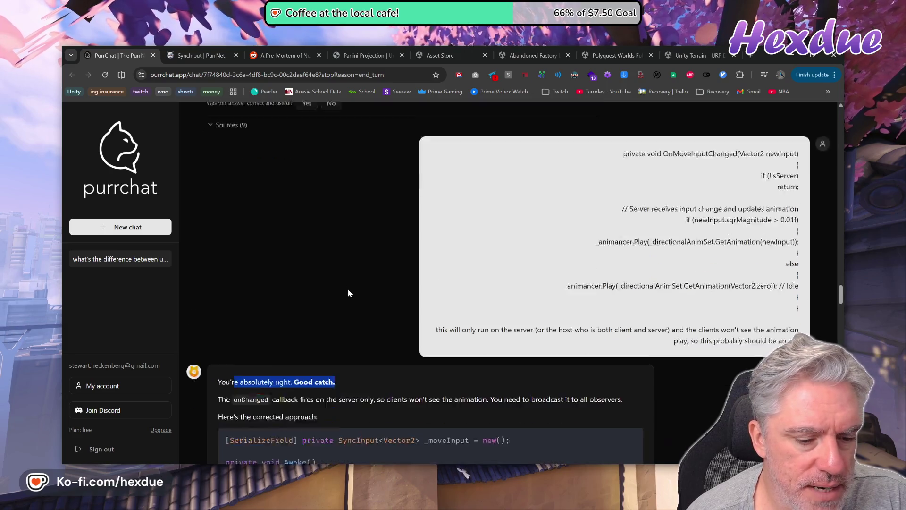
scroll(345, 287, "up", 3)
mouse_move(795, 245)
left_mouse_down()
mouse_move(798, 189)
mouse_move(801, 257)
left_mouse_up()
scroll(338, 339, "down", 3)
scroll(350, 288, "down", 3)
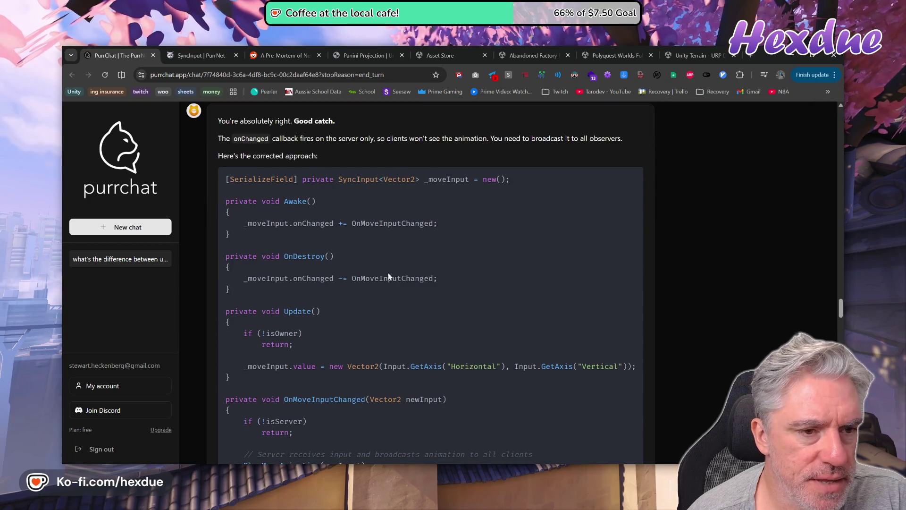
scroll(350, 289, "up", 2)
left_click_drag(234, 230, 356, 270)
scroll(390, 302, "down", 9)
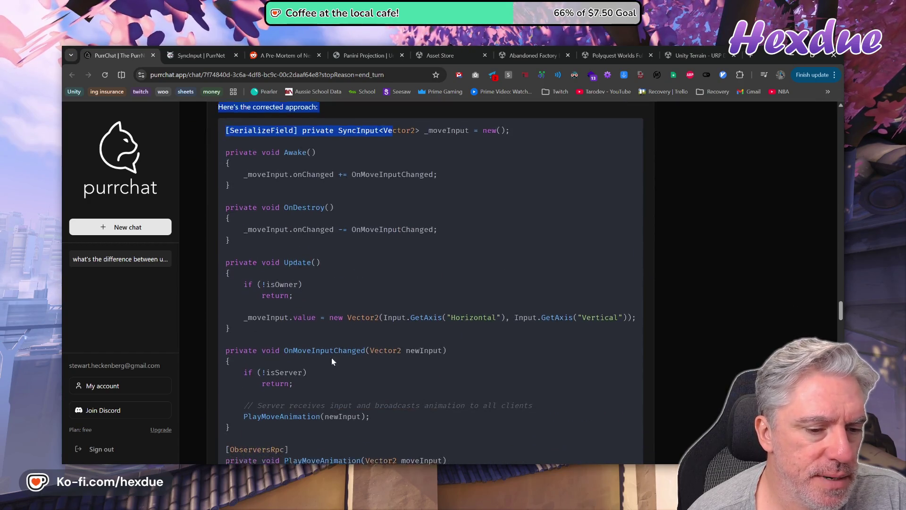
scroll(343, 334, "down", 7)
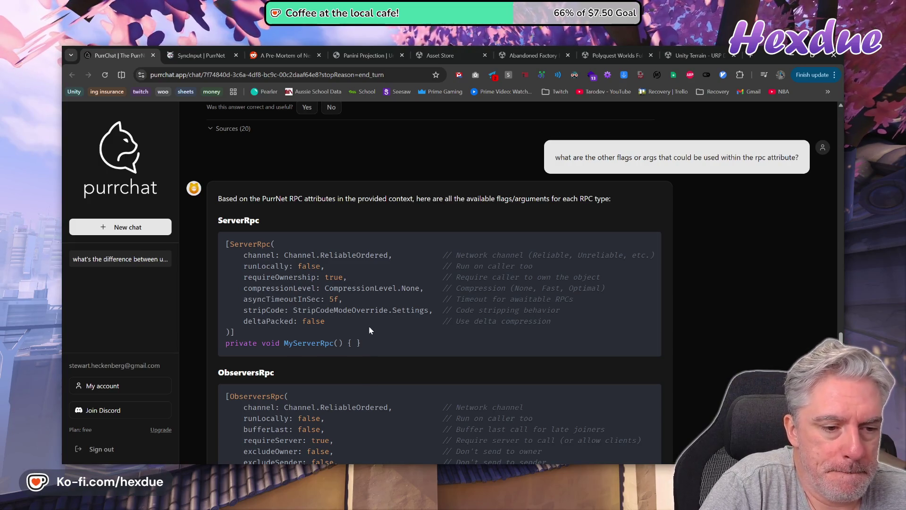
scroll(369, 328, "down", 8)
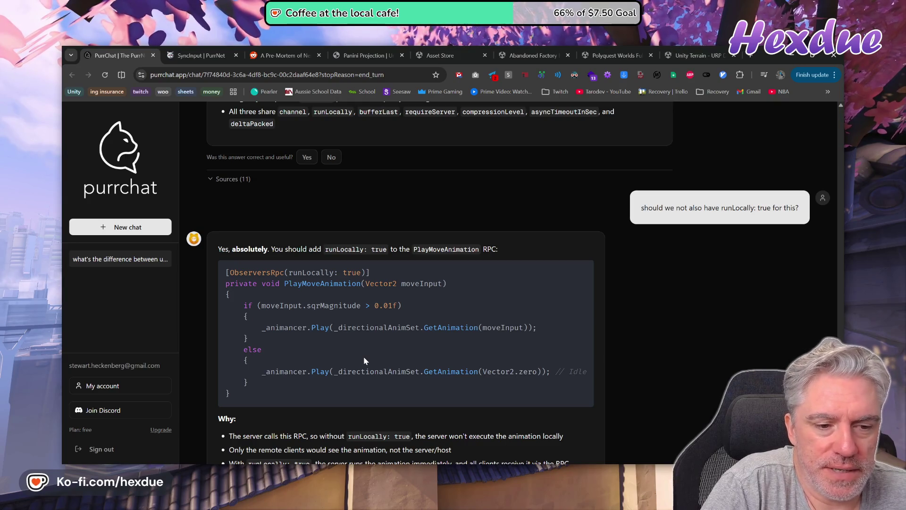
scroll(364, 360, "down", 2)
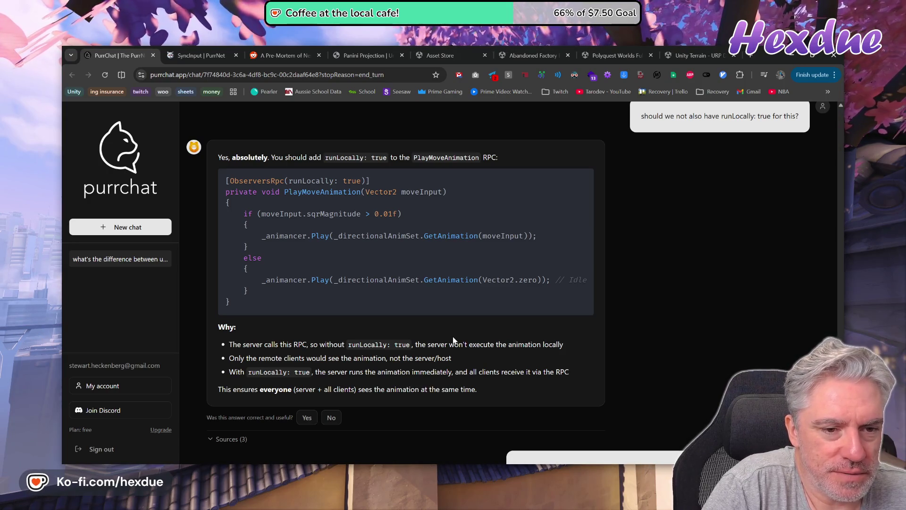
mouse_move(261, 214)
left_mouse_down()
mouse_move(395, 202)
mouse_move(431, 221)
left_mouse_up()
double_click(512, 235)
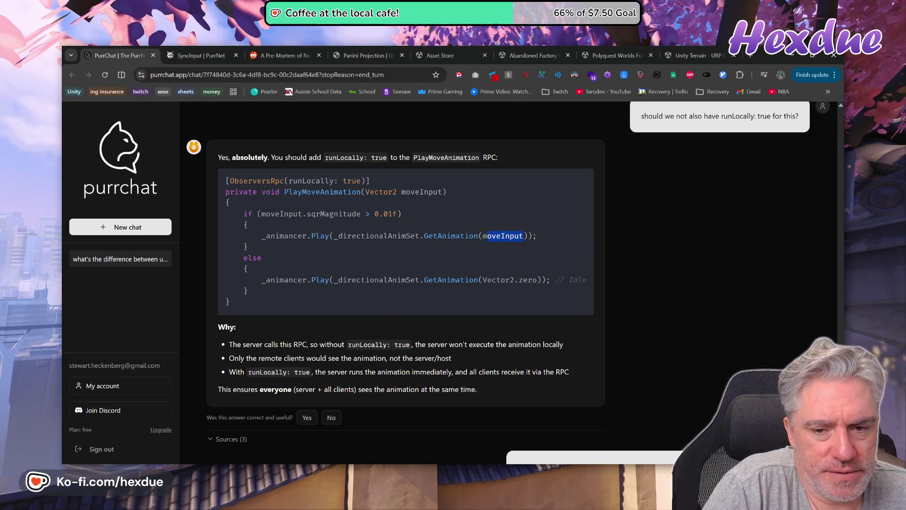
left_click(489, 279)
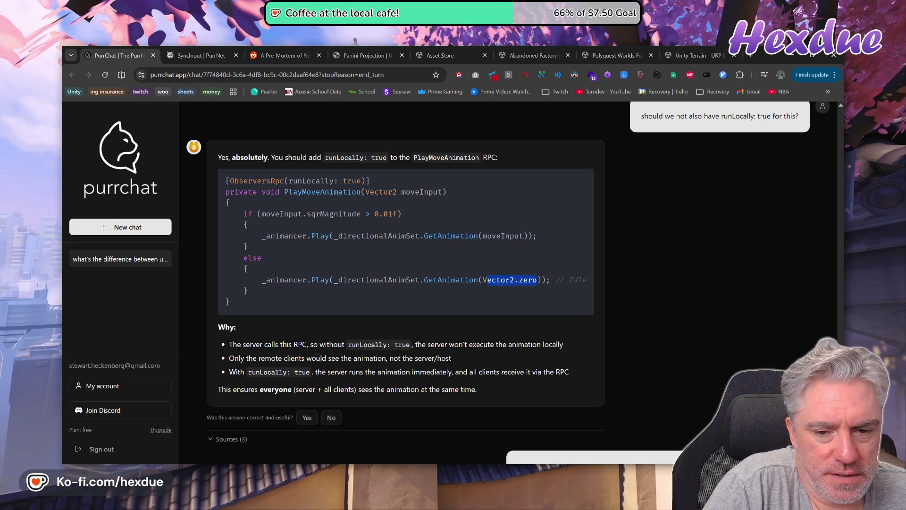
left_click(536, 280)
left_click_drag(429, 280, 468, 280)
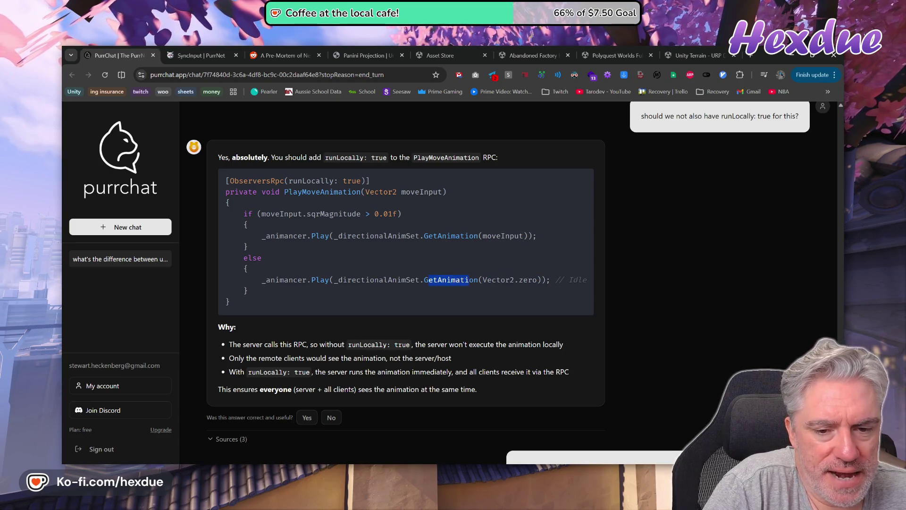
left_click_drag(423, 236, 433, 236)
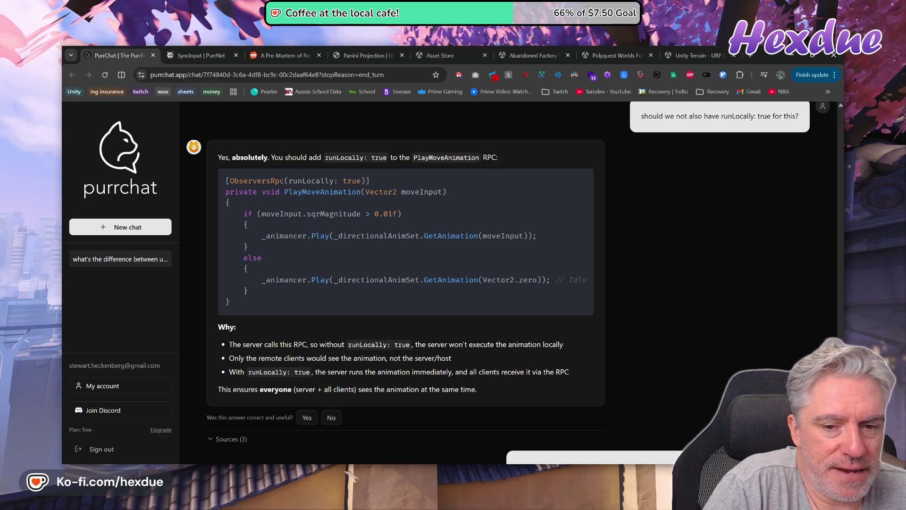
left_click_drag(482, 235, 523, 241)
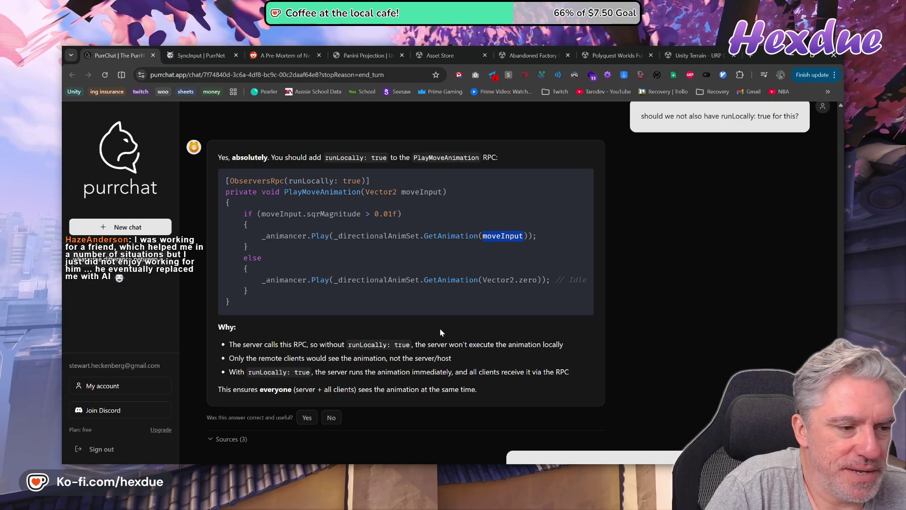
scroll(440, 332, "down", 6)
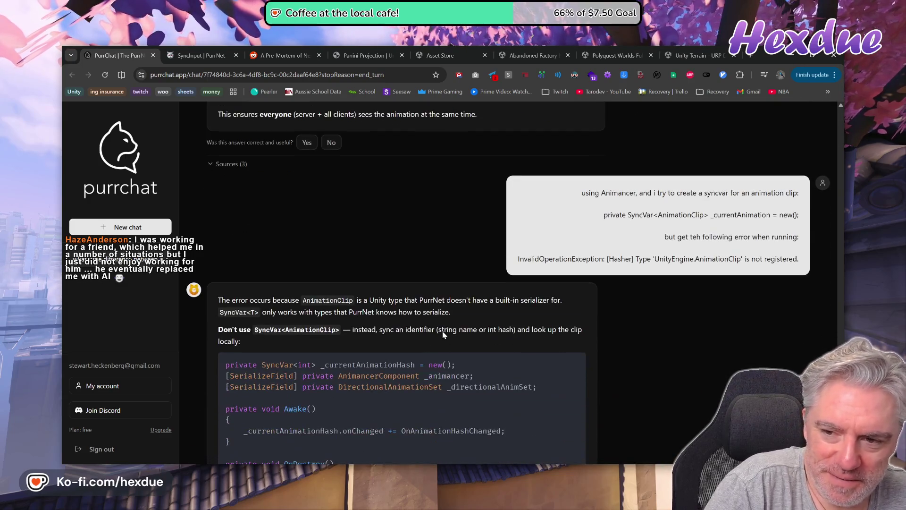
scroll(443, 335, "down", 5)
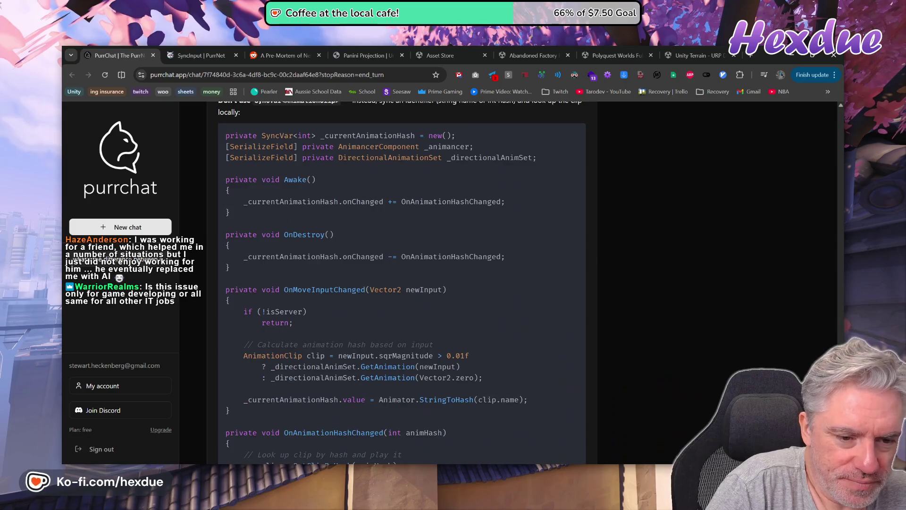
scroll(442, 352, "down", 12)
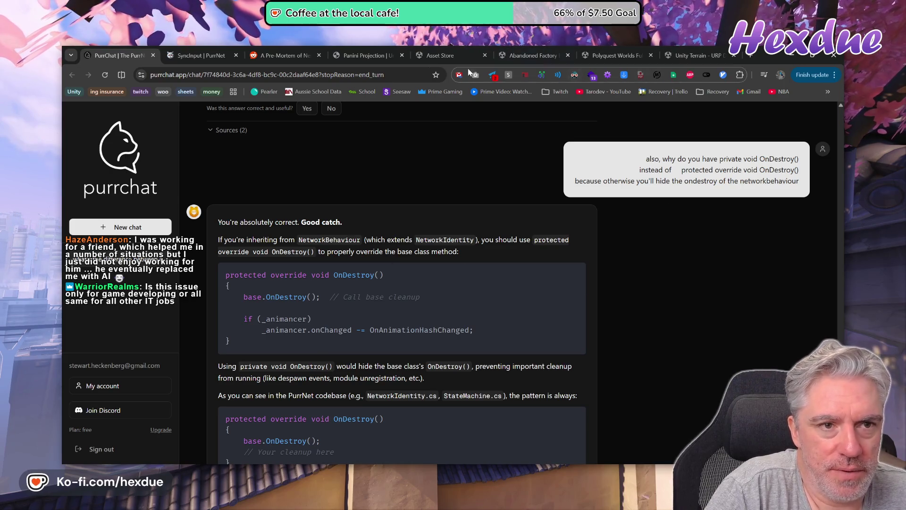
left_click(208, 51)
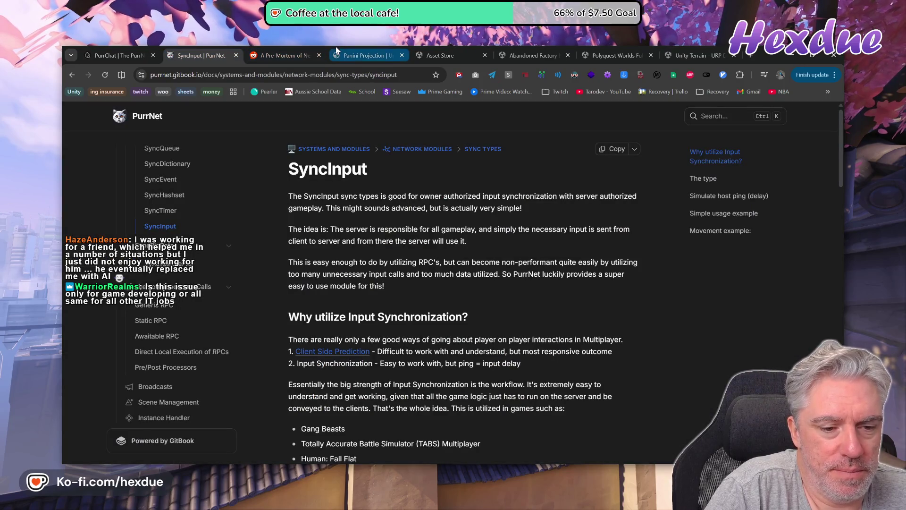
- Cycle through the SyncInput, Panini Projection and Abandoned Factory tabs, settling on My Assets
left_click(291, 55)
left_click(378, 55)
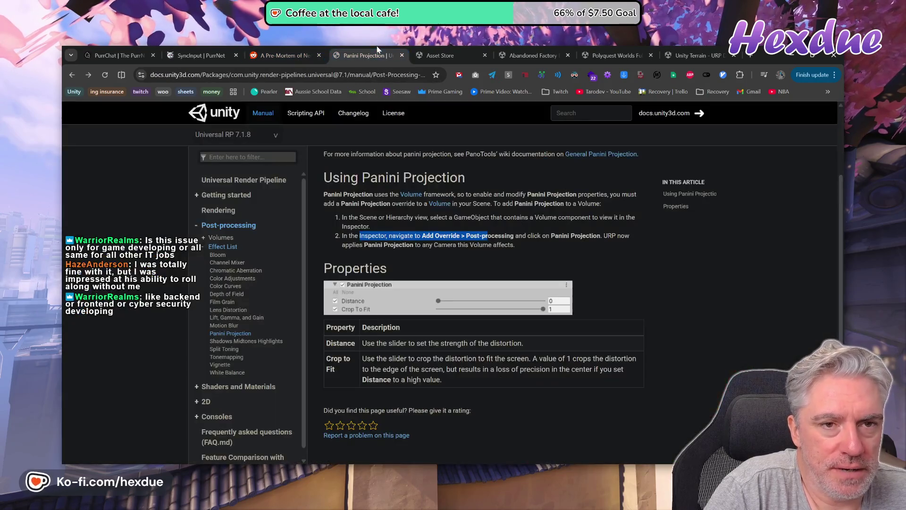
left_click(451, 54)
left_click(528, 55)
left_click(468, 52)
left_click(528, 55)
left_click(489, 50)
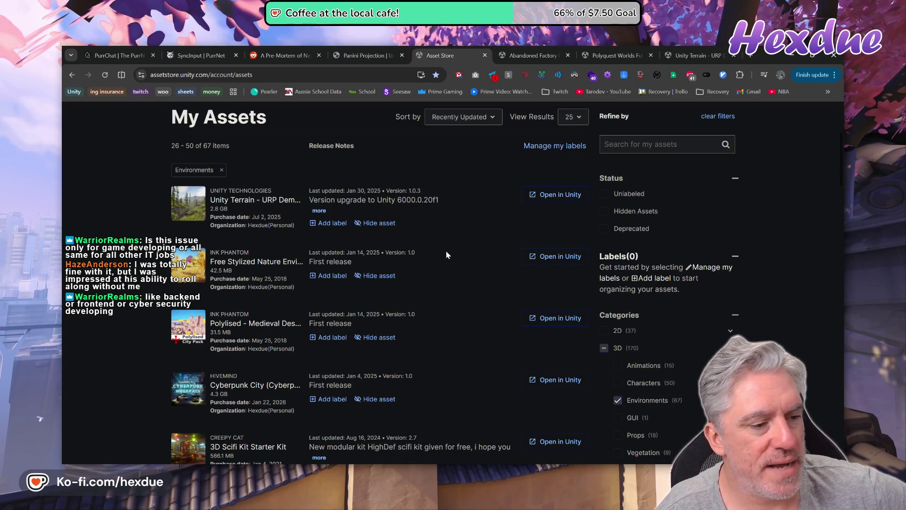
- Glance at Abandoned Factory, skim and pause the Polyquest Worlds trailer, then close its tab
left_click(517, 45)
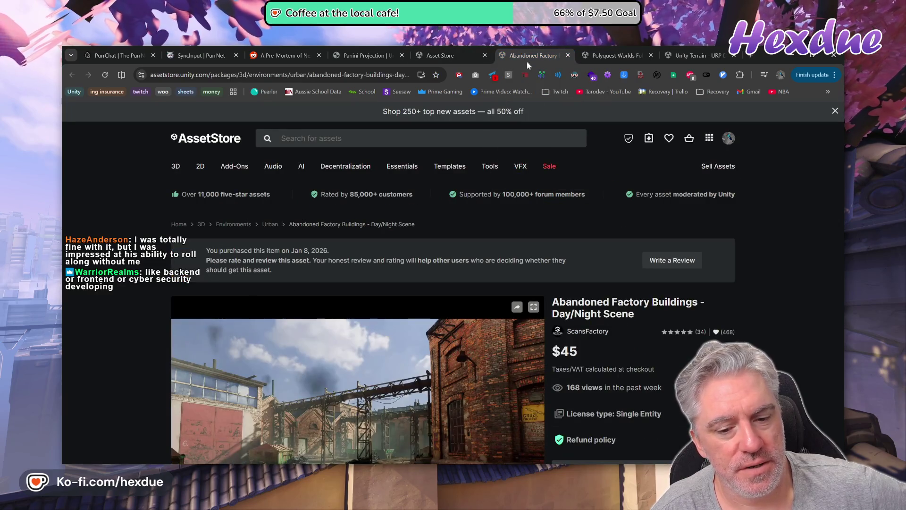
scroll(615, 332, "down", 3)
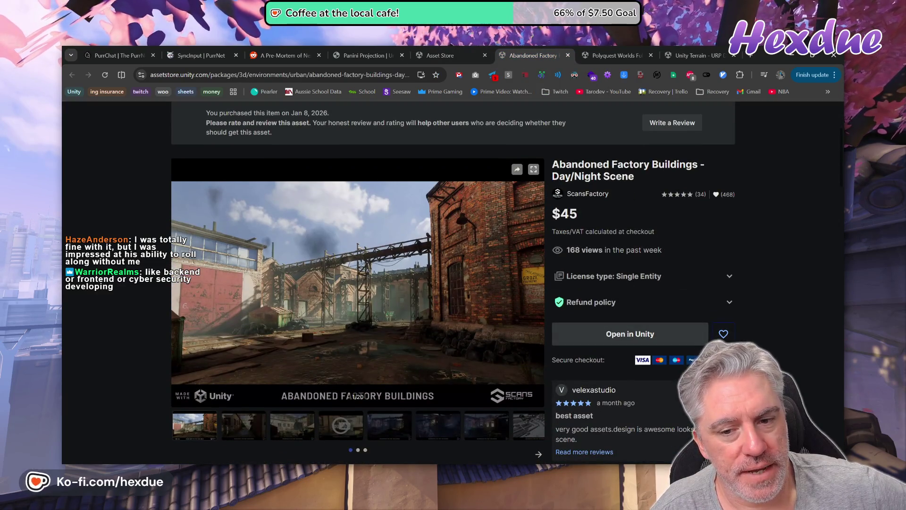
left_click(608, 55)
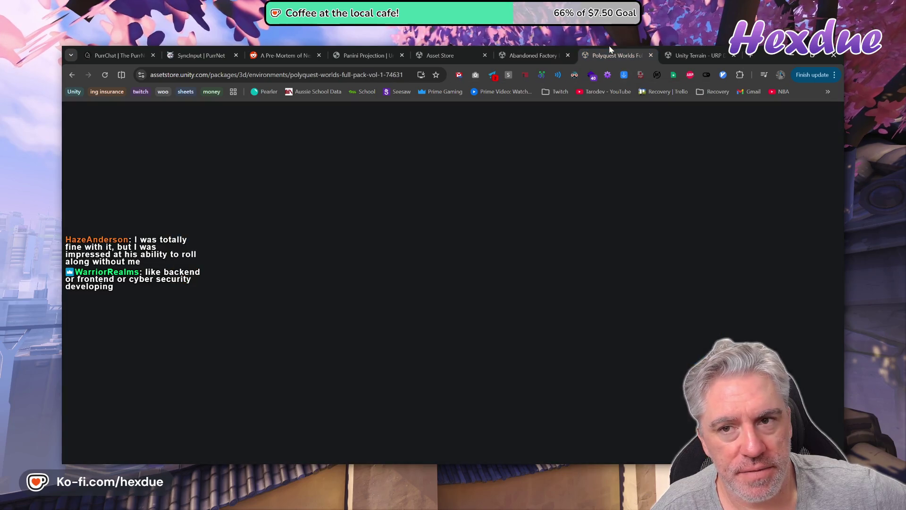
scroll(501, 350, "down", 3)
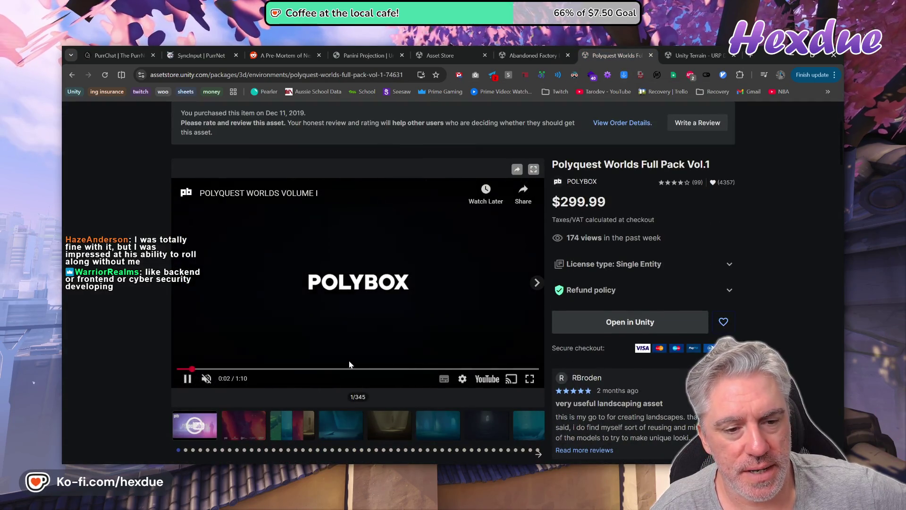
left_click_drag(224, 369, 358, 368)
left_click(431, 363)
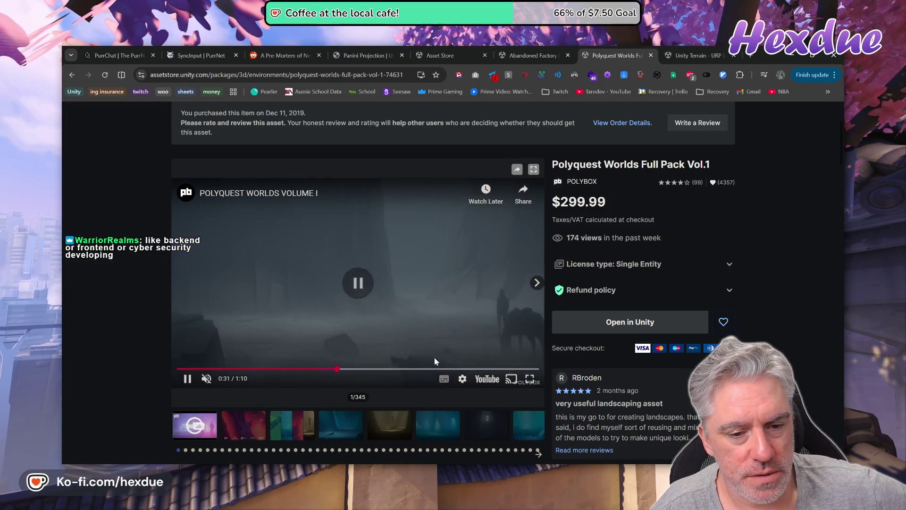
left_click(650, 55)
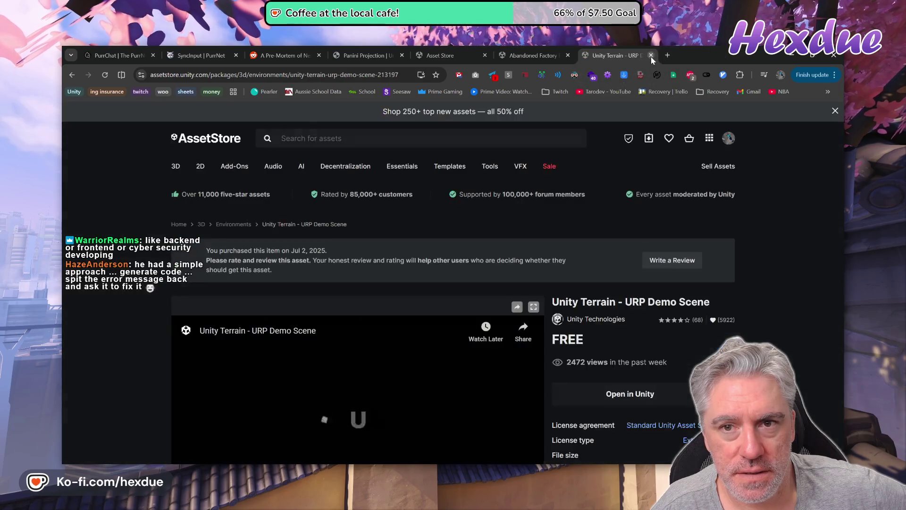
- Scrub through the Unity Terrain - URP Demo Scene video and pause it at 1:00
scroll(404, 250, "down", 2)
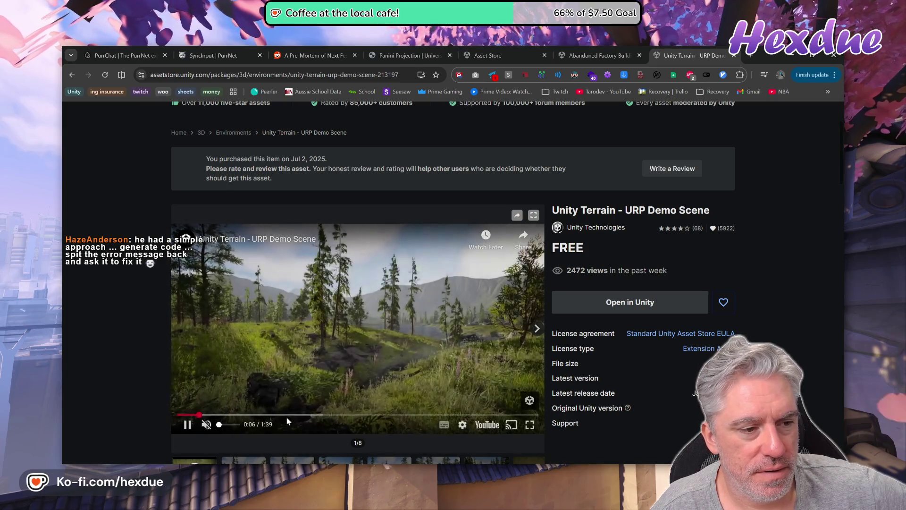
left_click_drag(291, 415, 460, 414)
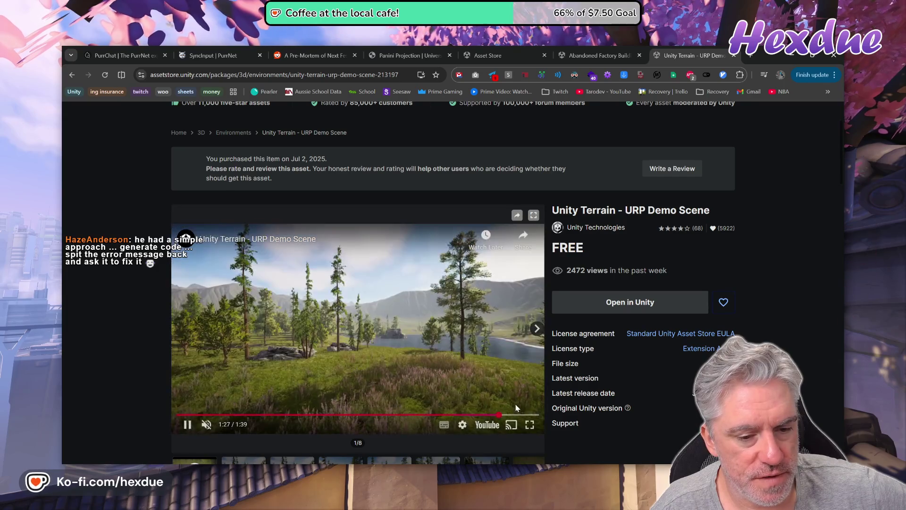
mouse_move(307, 415)
left_mouse_down()
mouse_move(284, 415)
mouse_move(324, 415)
left_mouse_up()
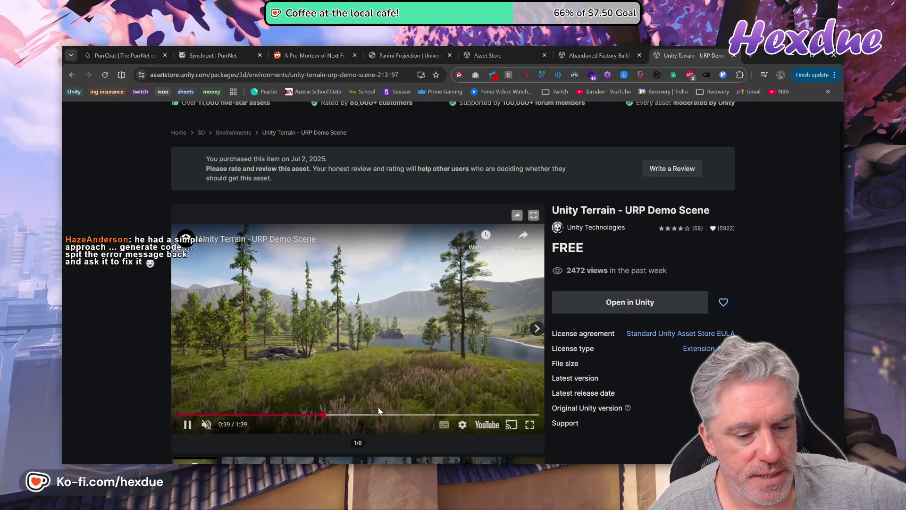
left_click(393, 413)
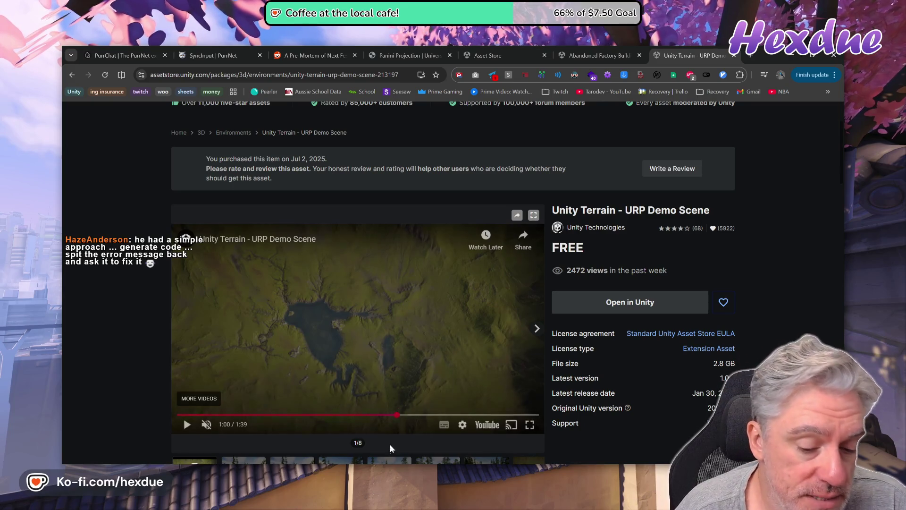
mouse_move(423, 470)
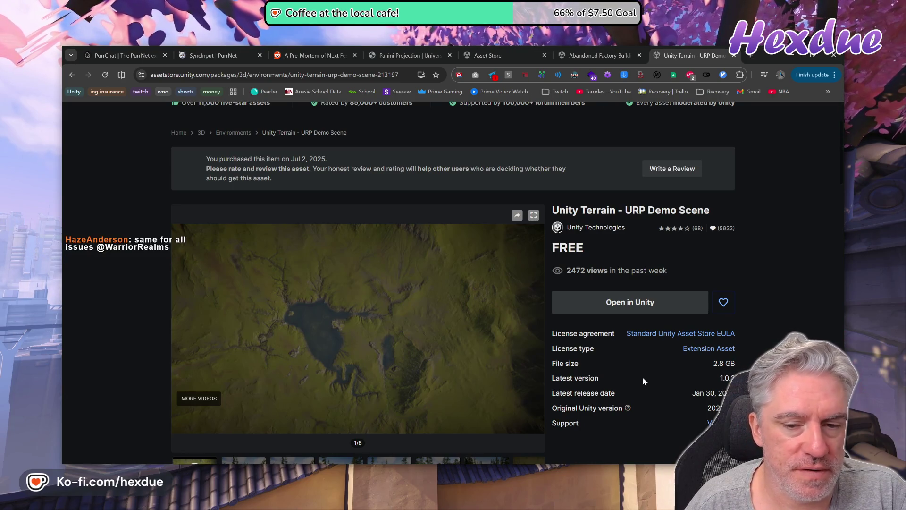
mouse_move(494, 346)
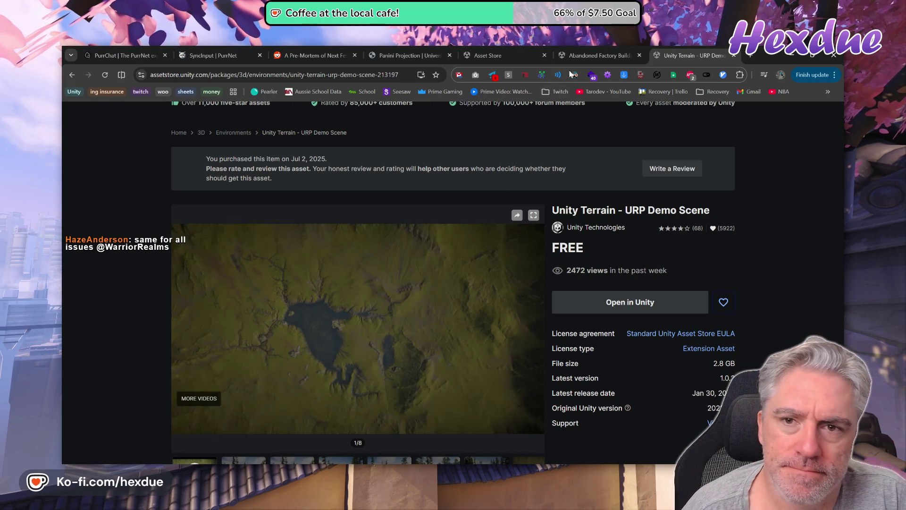
- Close the Unity Terrain page, play the Abandoned Factory walkthrough video, then close that tab
left_click(735, 56)
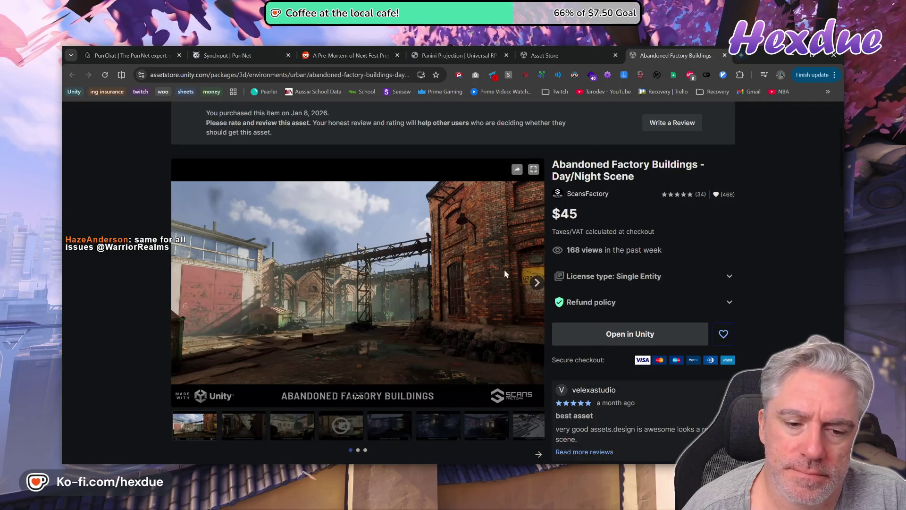
scroll(502, 313, "down", 3)
left_click(341, 287)
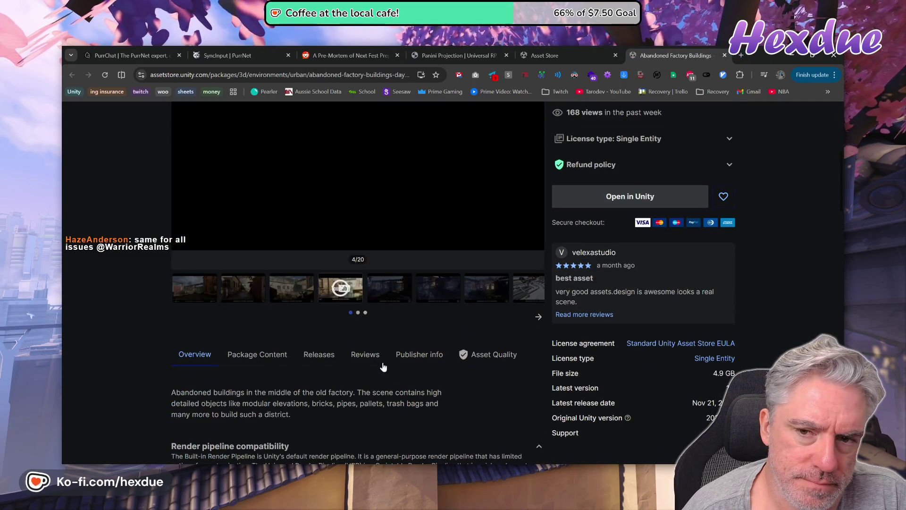
scroll(404, 331, "up", 3)
left_click(404, 373)
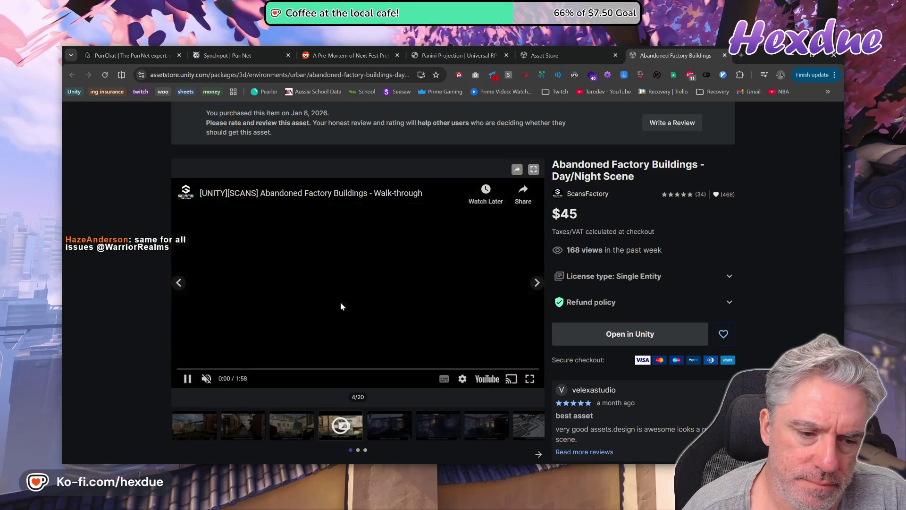
left_click_drag(251, 369, 332, 369)
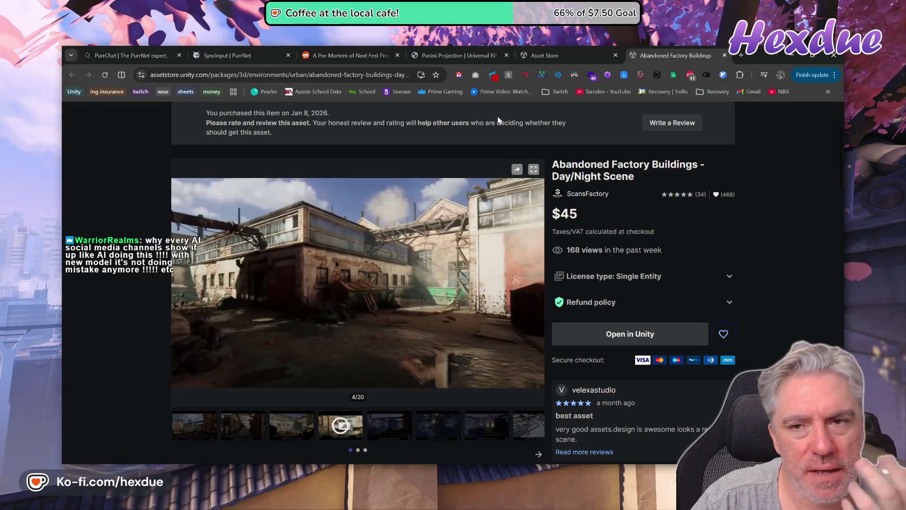
left_click(725, 56)
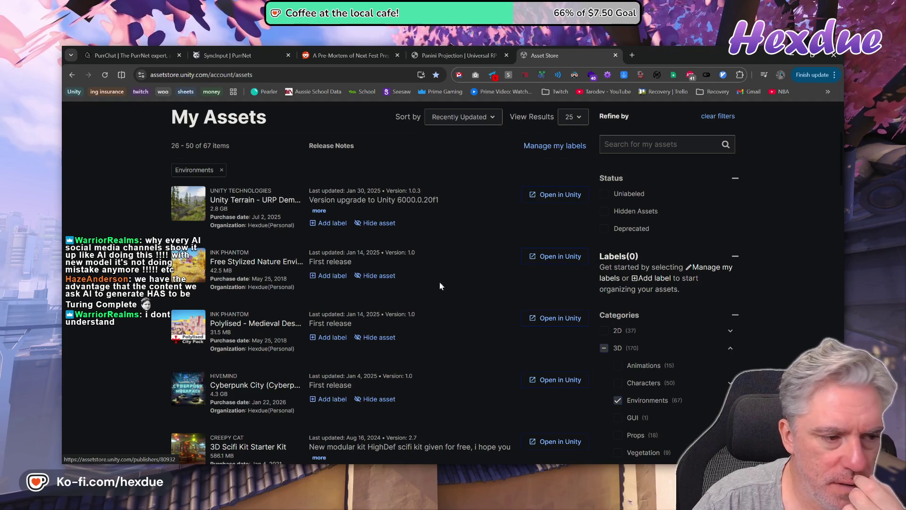
- Close the My Assets tab and the Reddit post's find bar, then return to the Unity editor
left_click(616, 54)
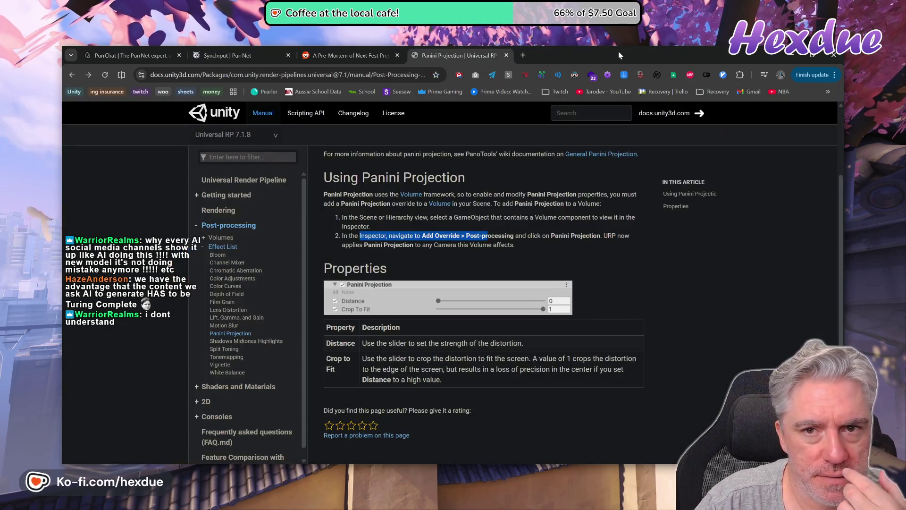
left_click(364, 55)
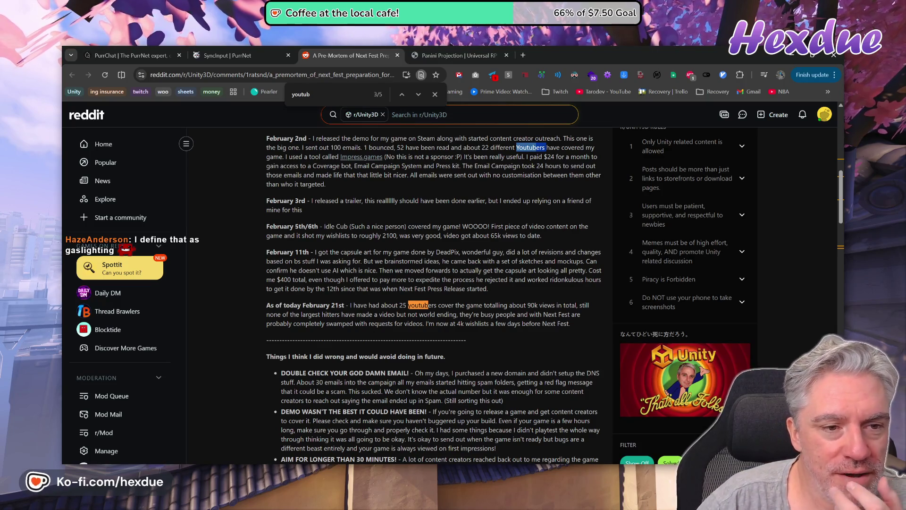
left_click(436, 98)
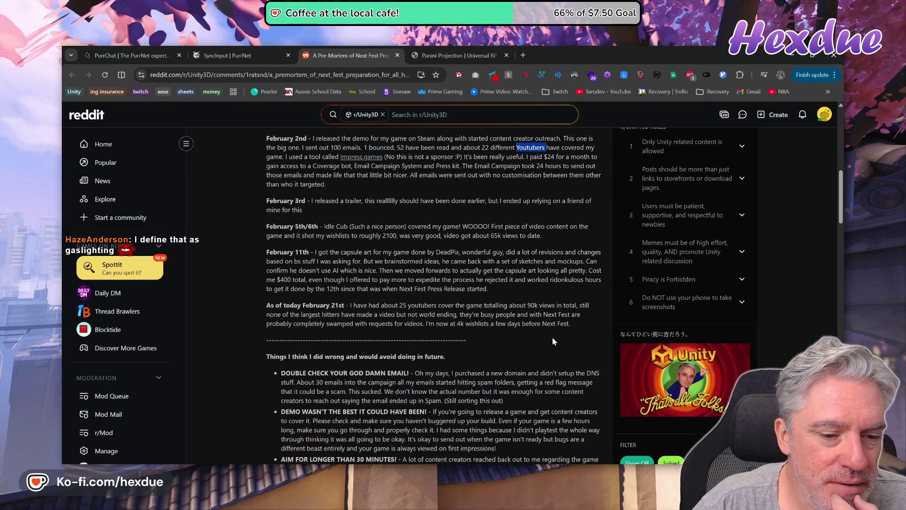
key("alt+Tab")
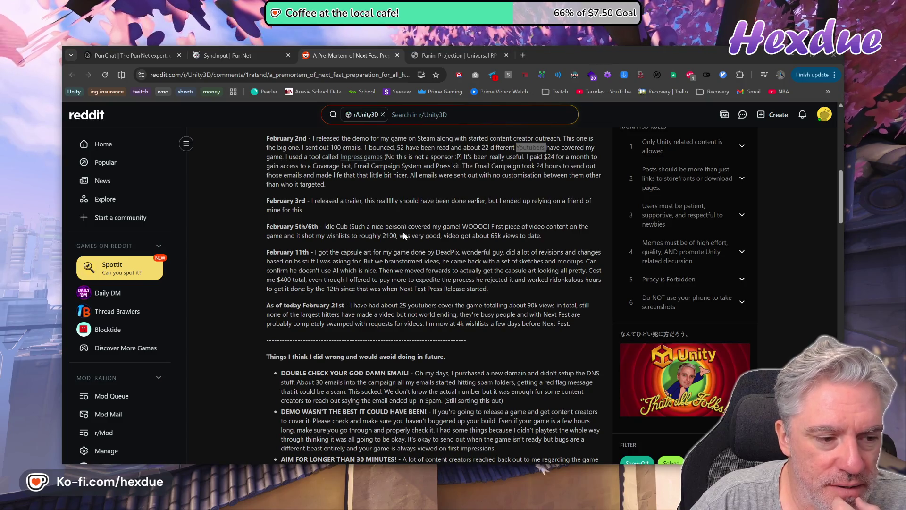
key("alt+Tab")
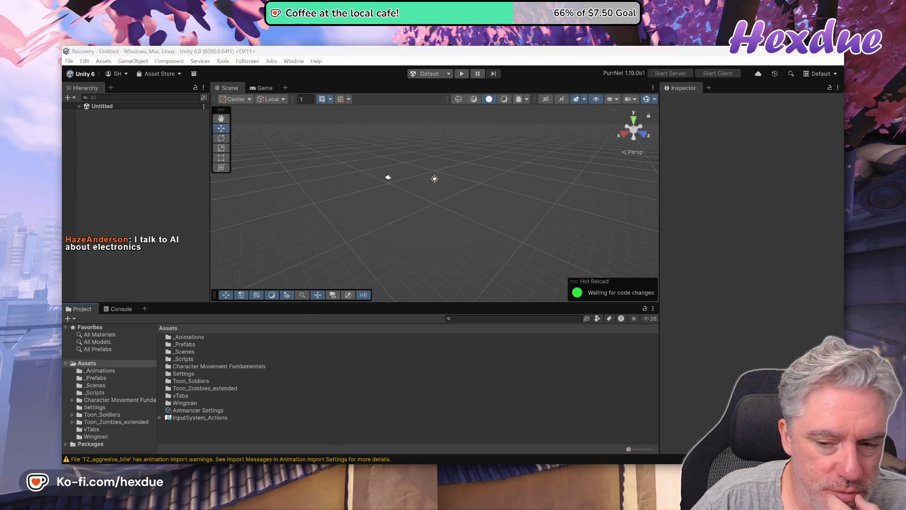
- Open the Test scene from the _Scenes folder
key("alt+Tab")
key("alt+Tab")
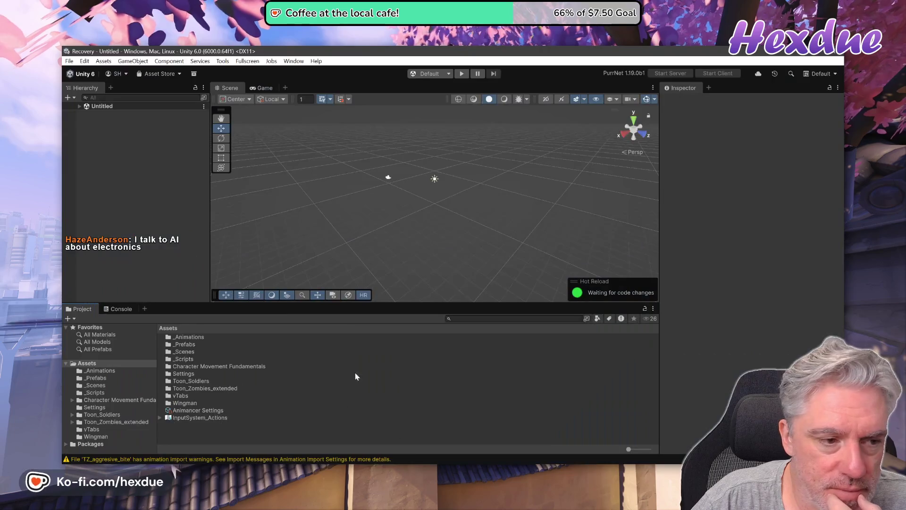
double_click(189, 351)
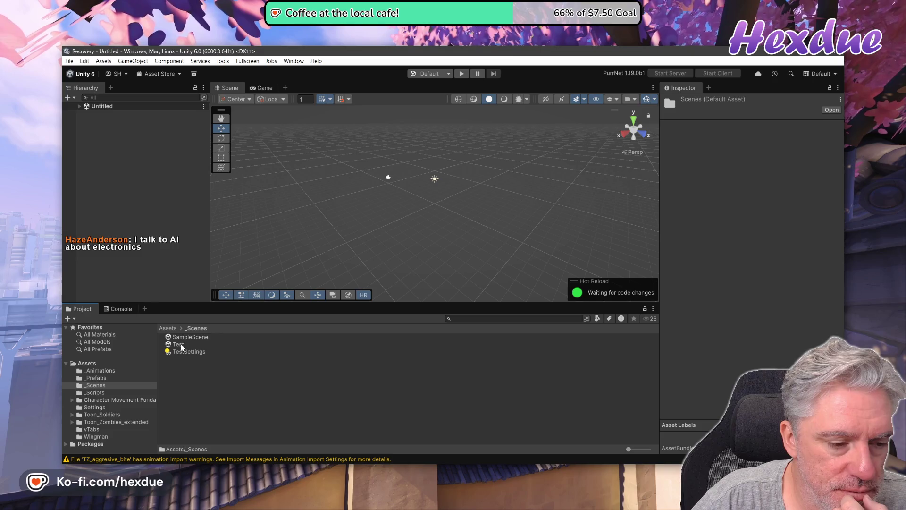
double_click(181, 344)
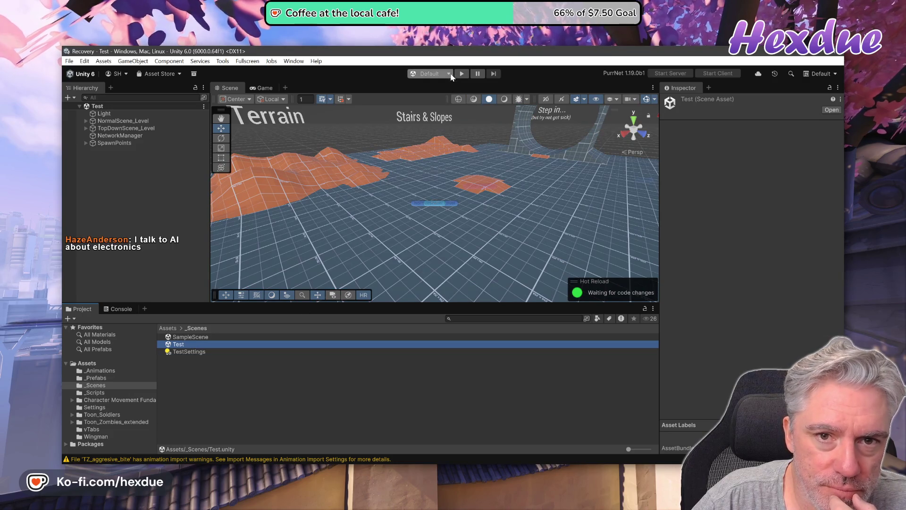
- Activate Player 2 as a virtual player in Multiplayer Play Mode, then close that window
left_click(293, 61)
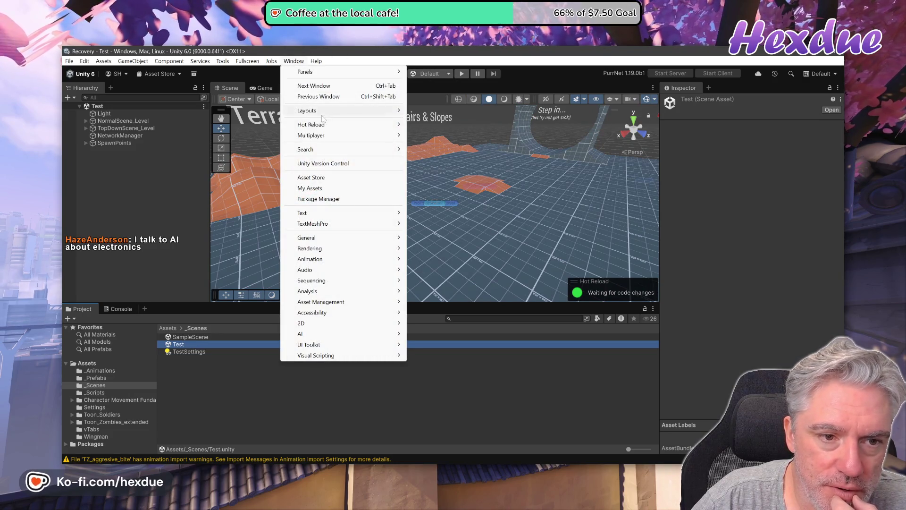
mouse_move(331, 135)
left_click(458, 147)
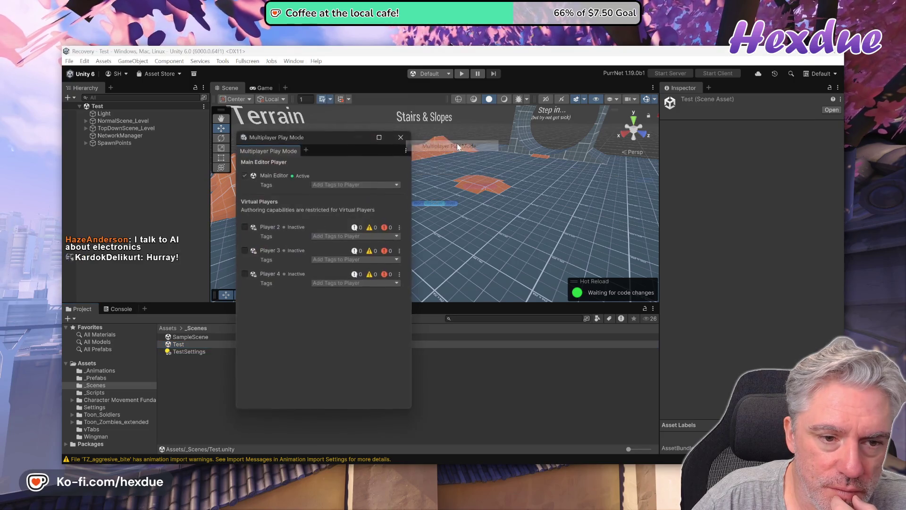
left_click(273, 230)
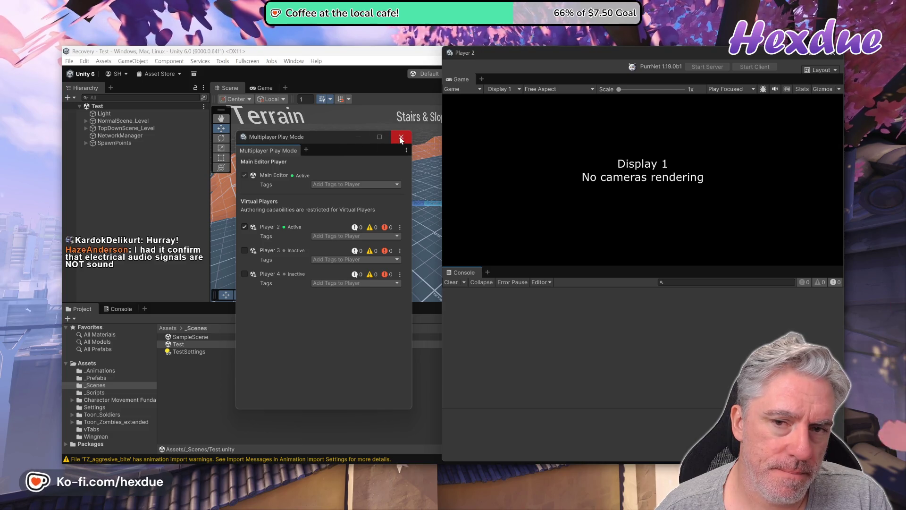
left_click(400, 137)
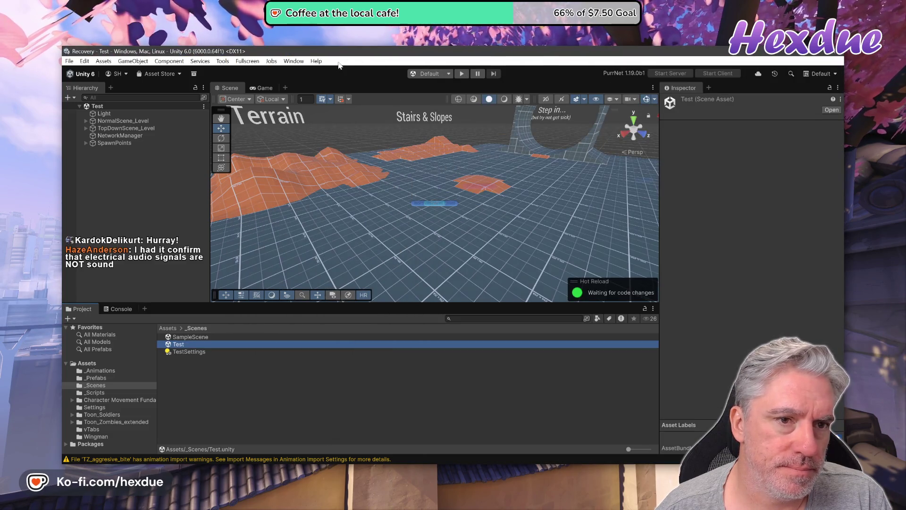
- Tile the editor and Player 2 windows side by side, enter Play mode, and toggle Low Resolution Aspect Ratios
mouse_move(338, 51)
left_mouse_down()
mouse_move(109, 77)
mouse_move(63, 134)
mouse_move(63, 414)
mouse_move(61, 242)
left_mouse_up()
left_click(572, 118)
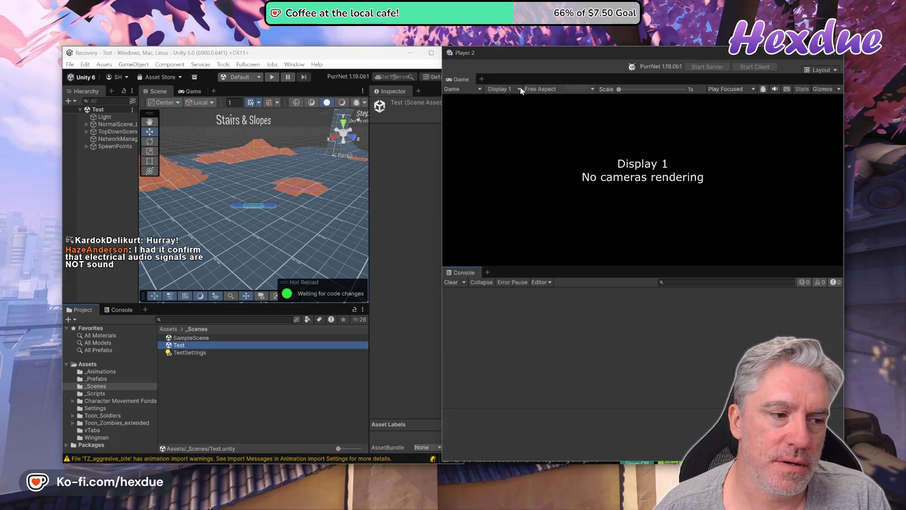
left_click(270, 77)
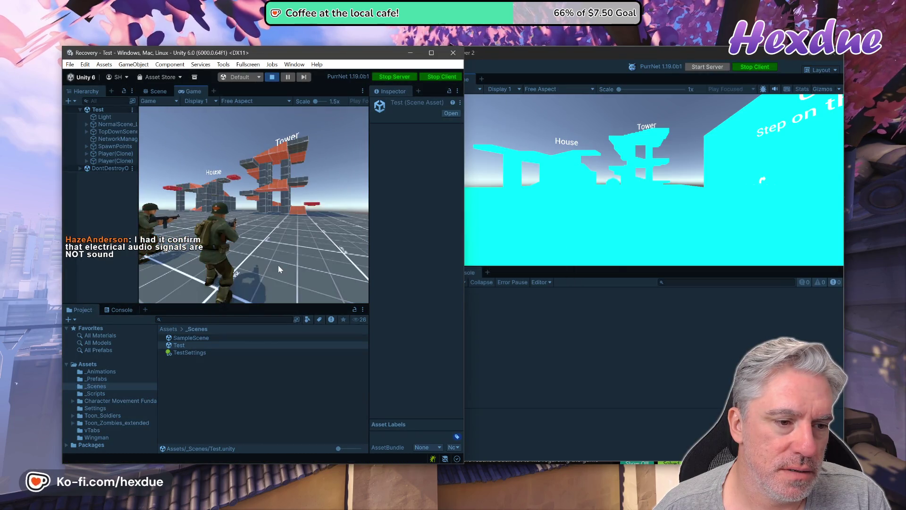
left_click(234, 101)
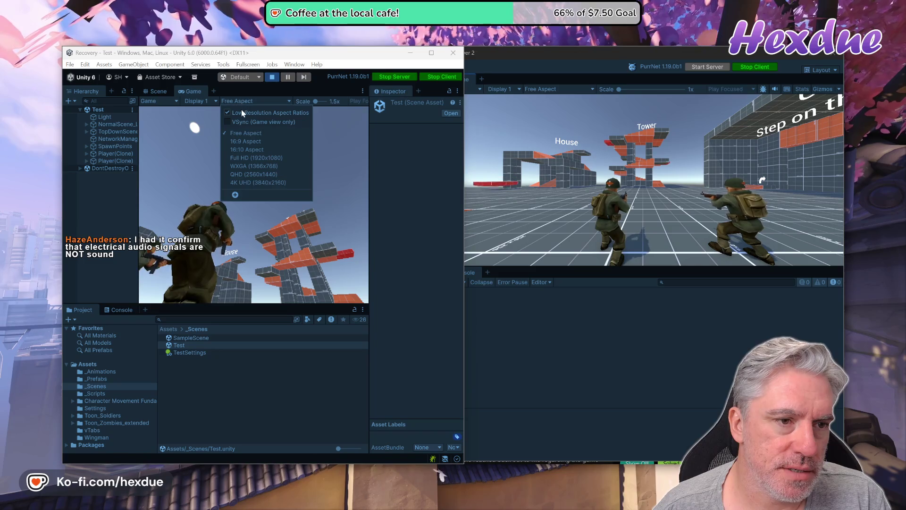
left_click(241, 111)
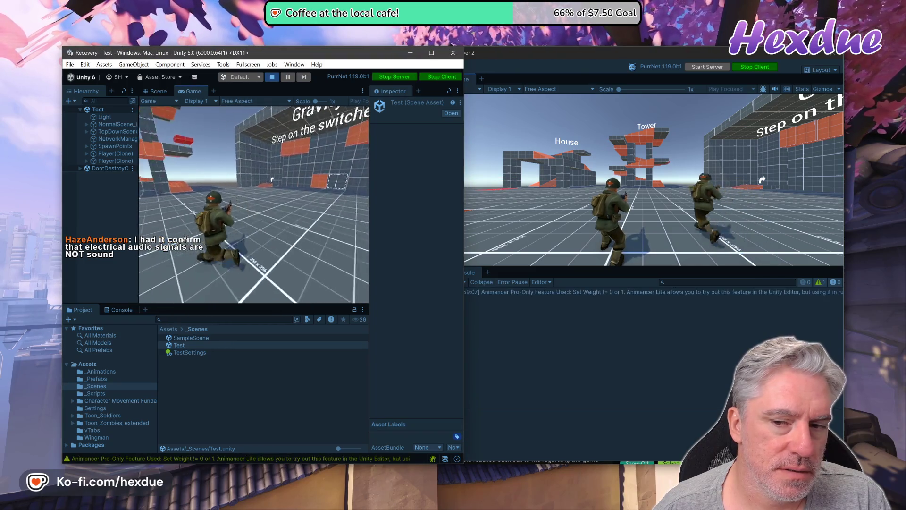
- Walk the host soldier toward the Terrain, then run Player 2's soldier toward the Tower, and refocus the main editor
key("w")
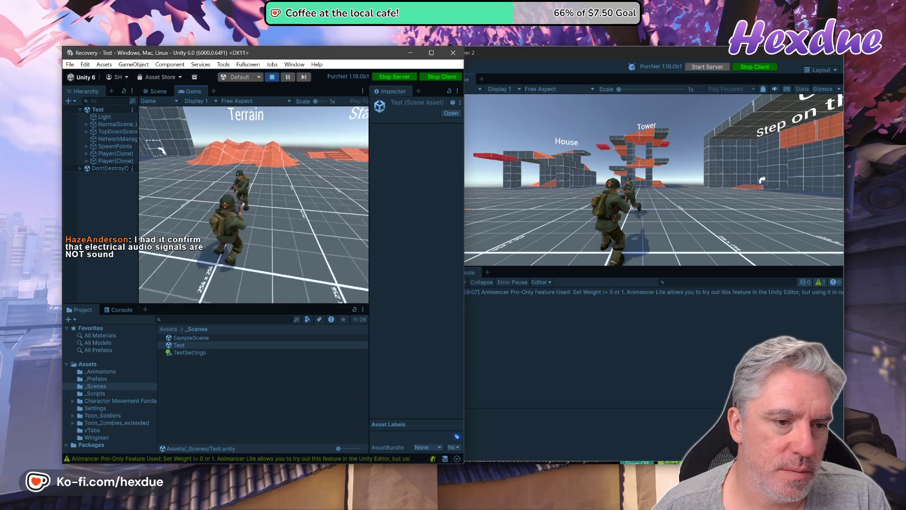
key("w")
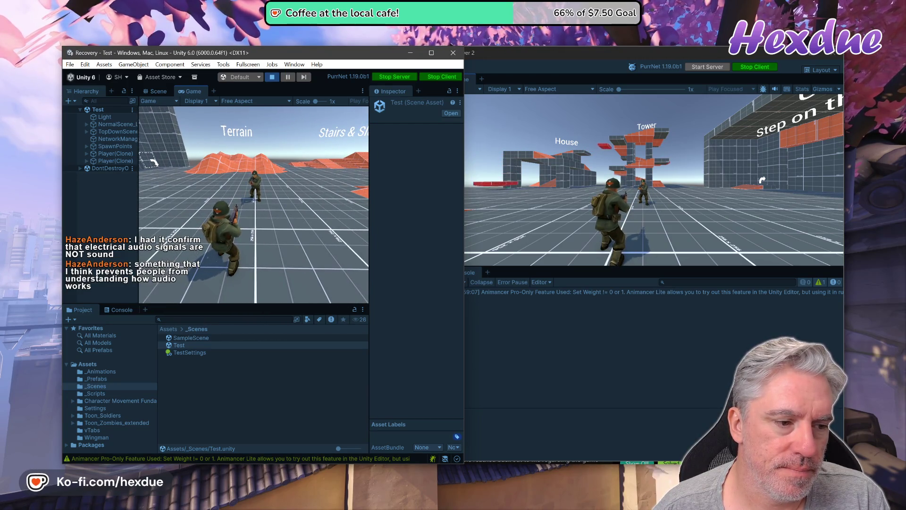
key("alt+Tab")
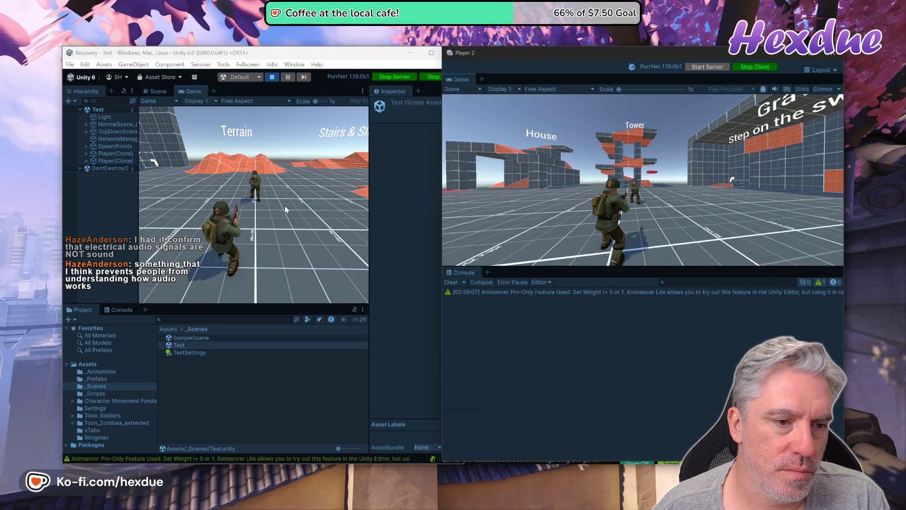
key("w")
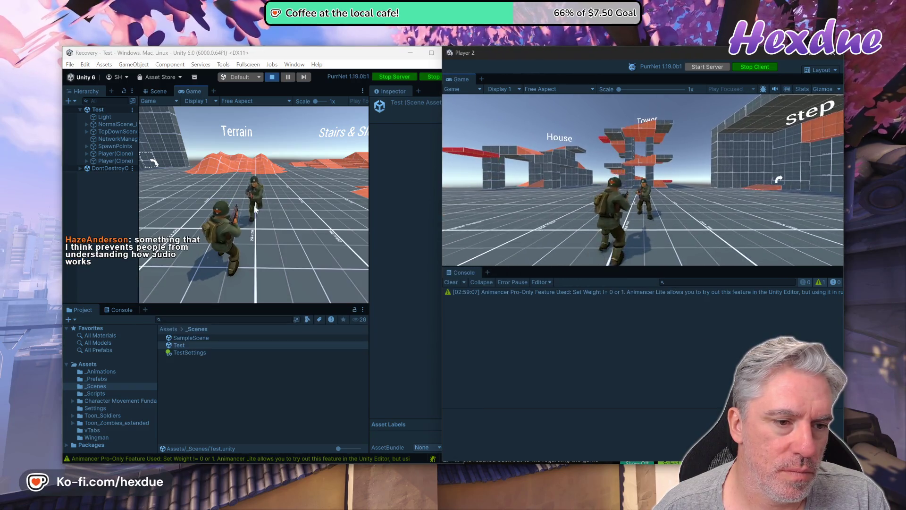
key("w")
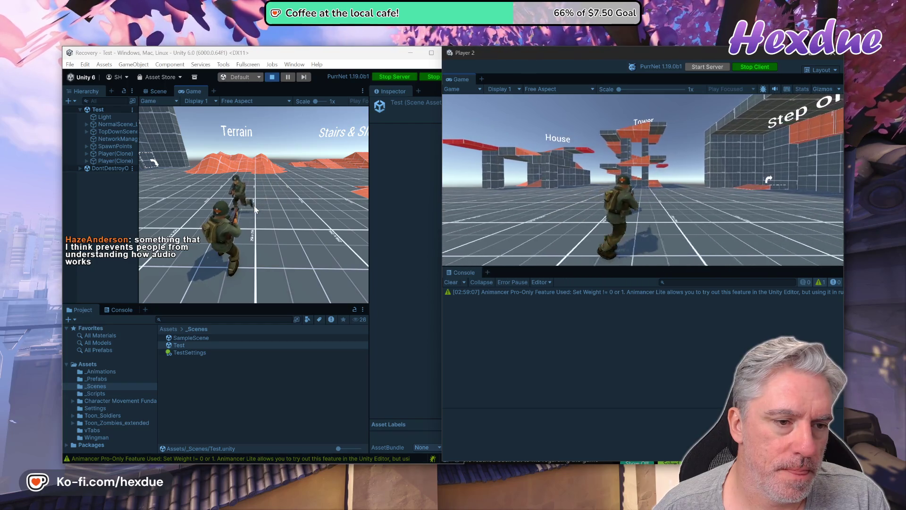
key("w")
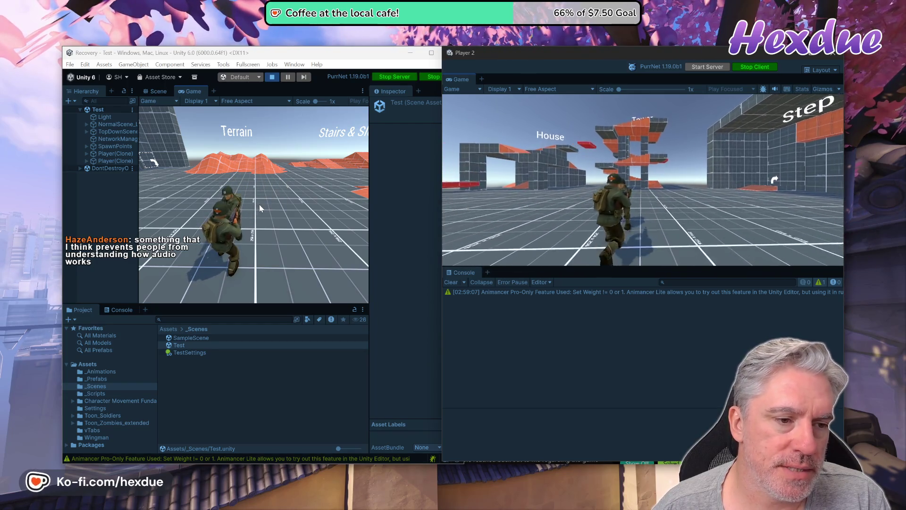
key("w")
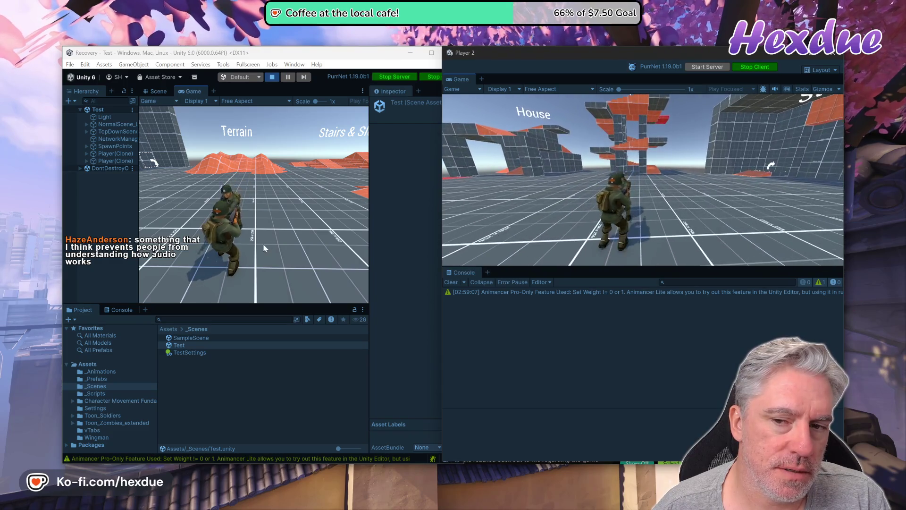
key("w")
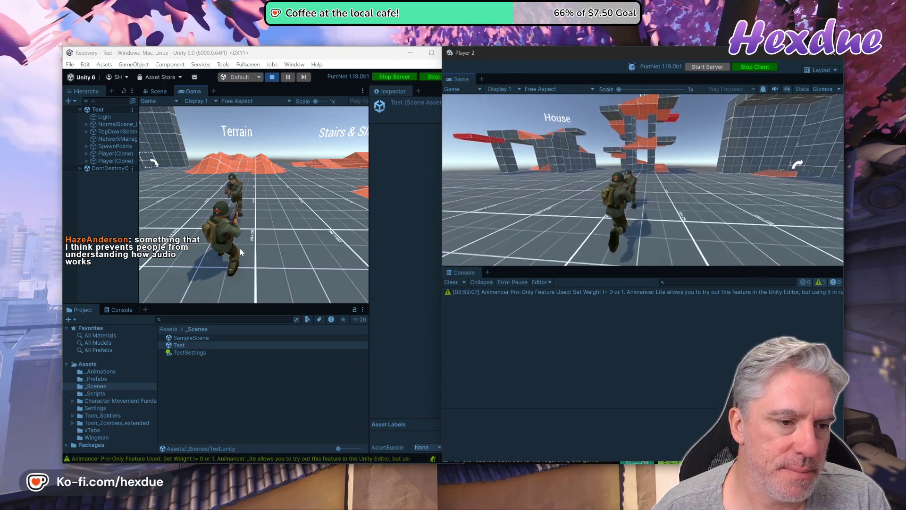
key("w")
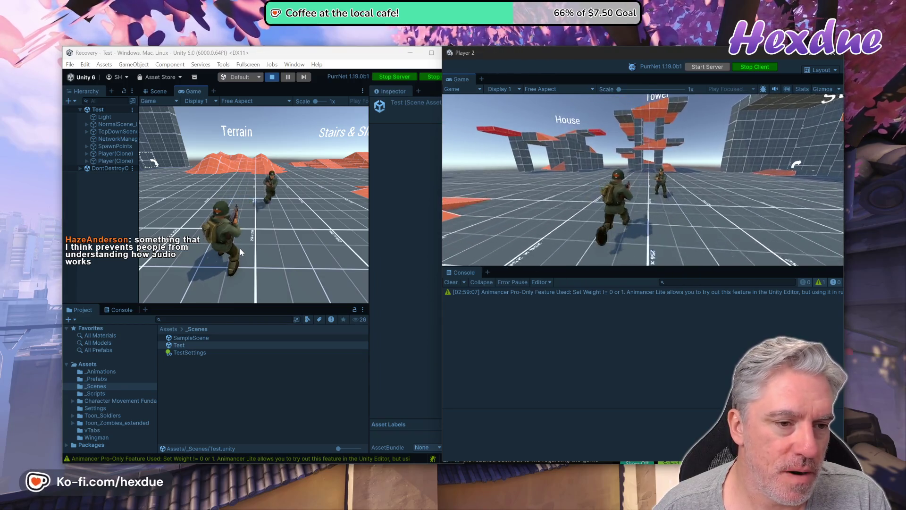
key("w")
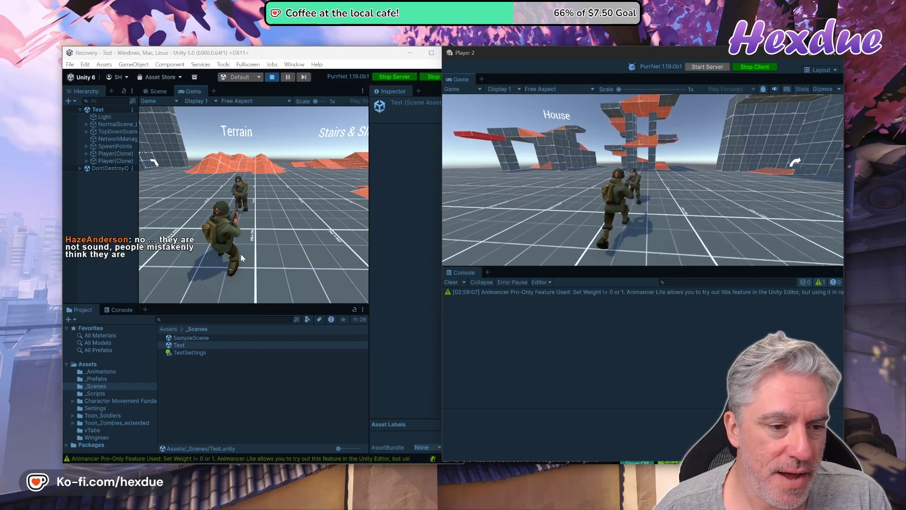
left_click(241, 254)
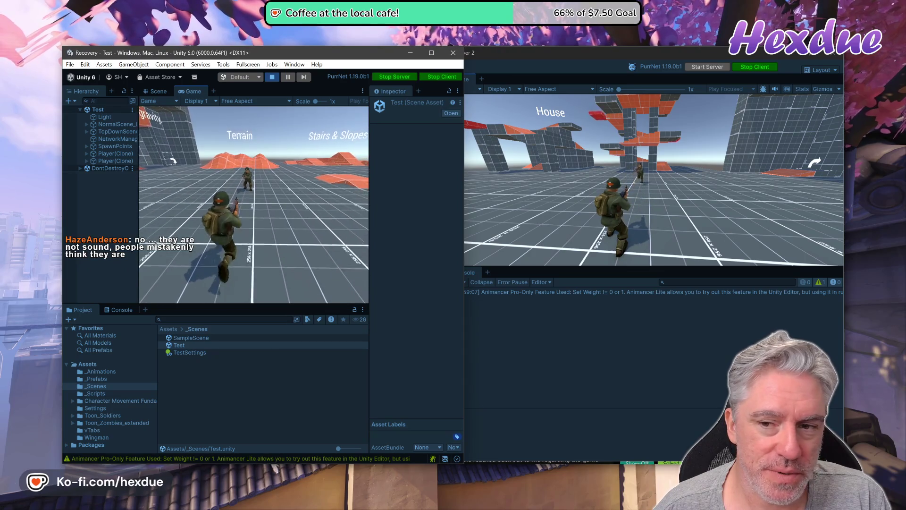
- In the Player 2 window, run the soldier over the orange stairs onto the flat grid
key("alt+Tab")
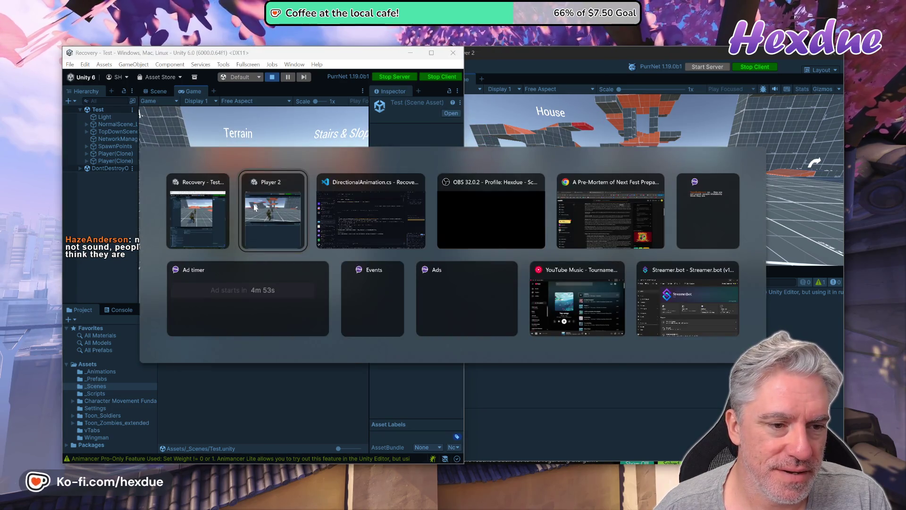
left_click(255, 206)
key("w")
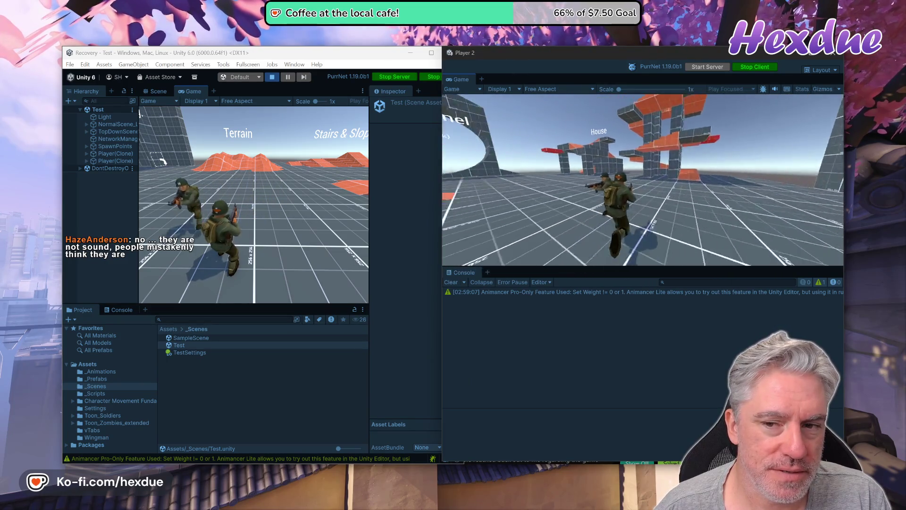
key("w")
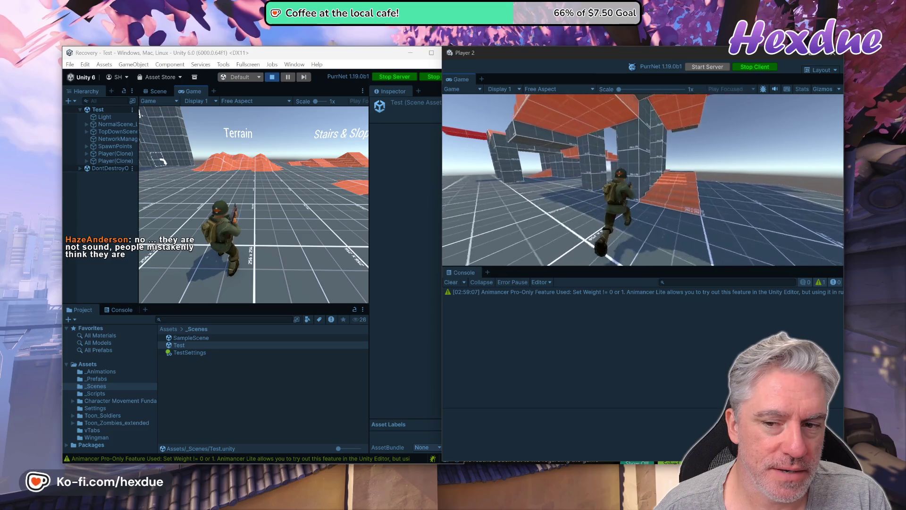
key("w")
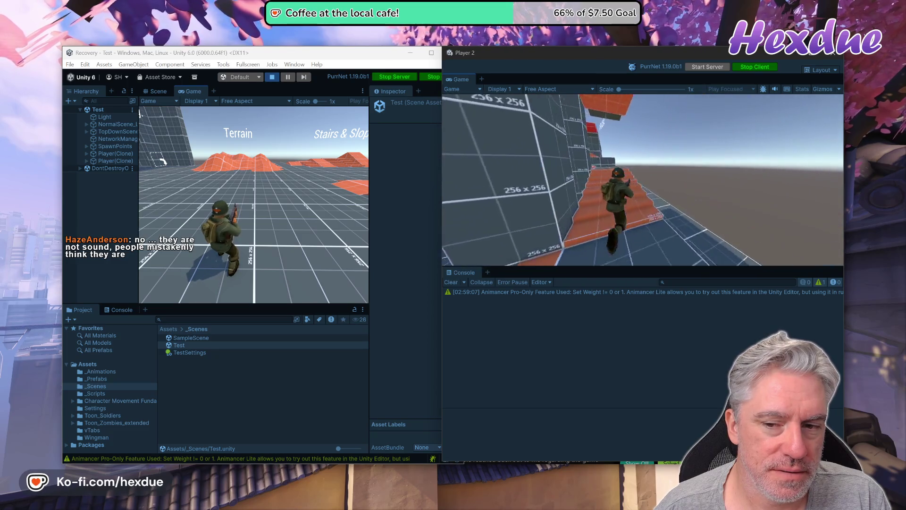
key("w")
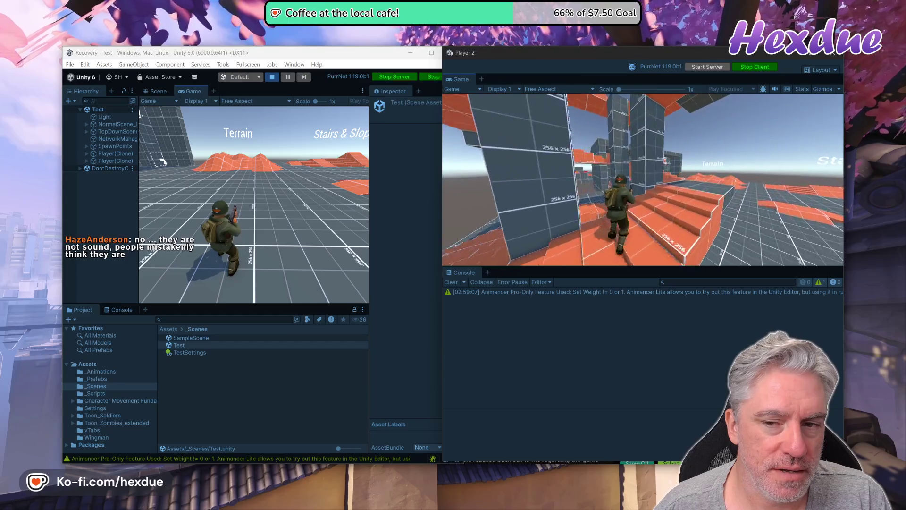
key("w")
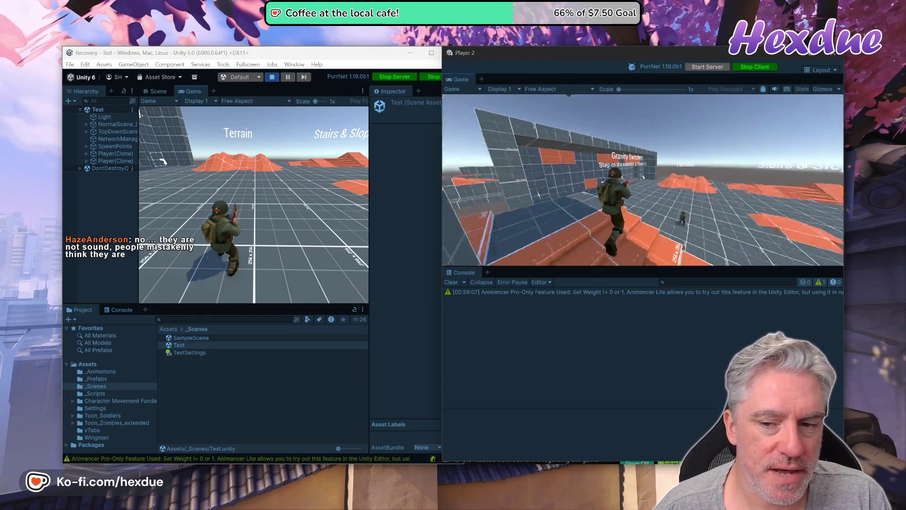
key("w")
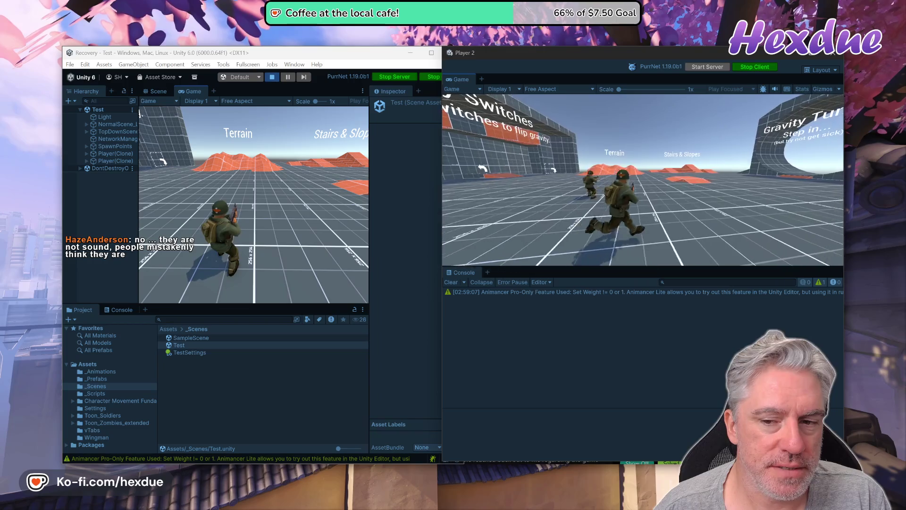
key("w")
key("w")
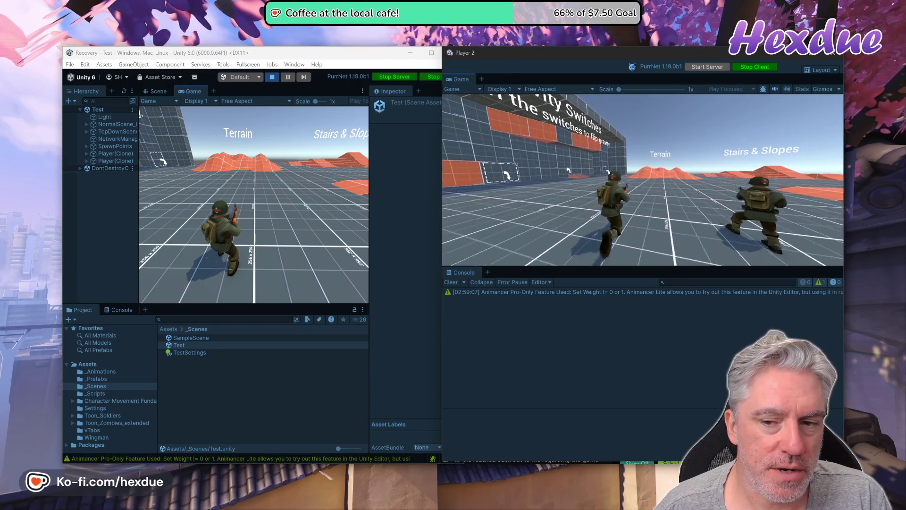
- Run Player 2's soldier past the Gravity Tunnel toward the House and Tower, then return to the main editor
key("w")
key("w")
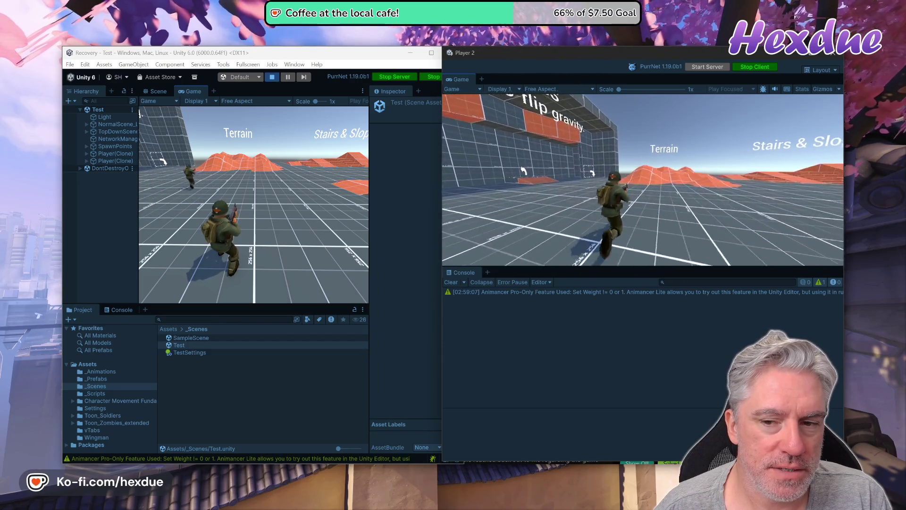
key("w")
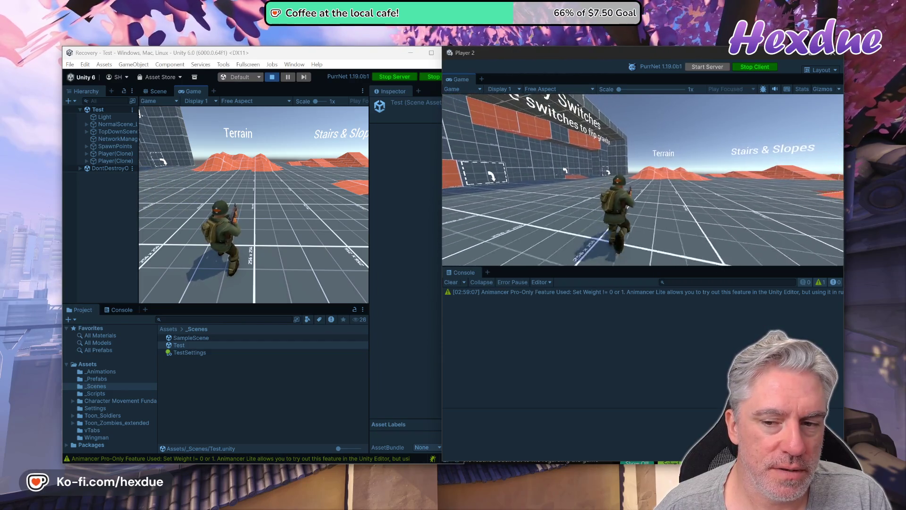
key("w")
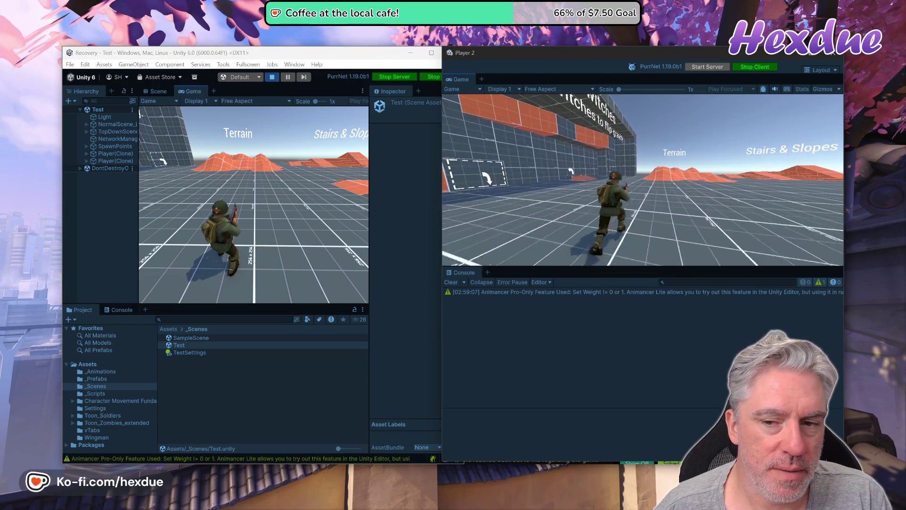
key("w")
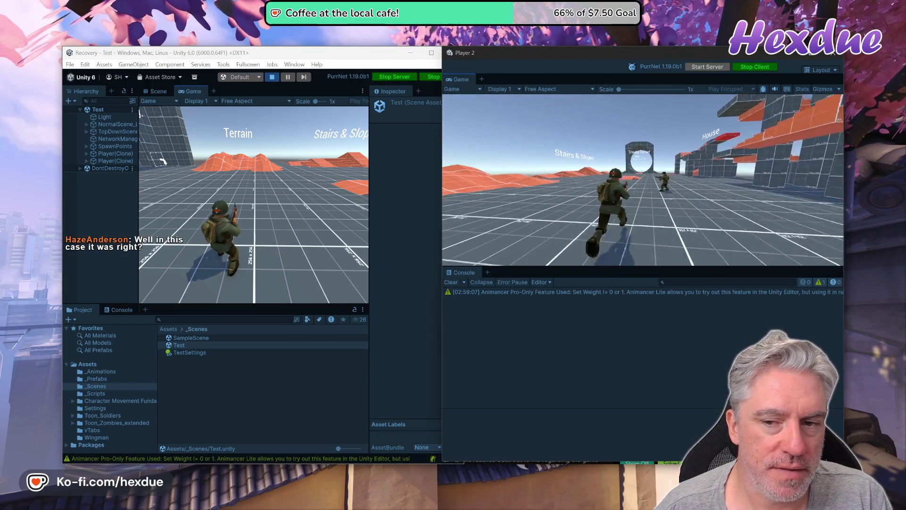
key("w")
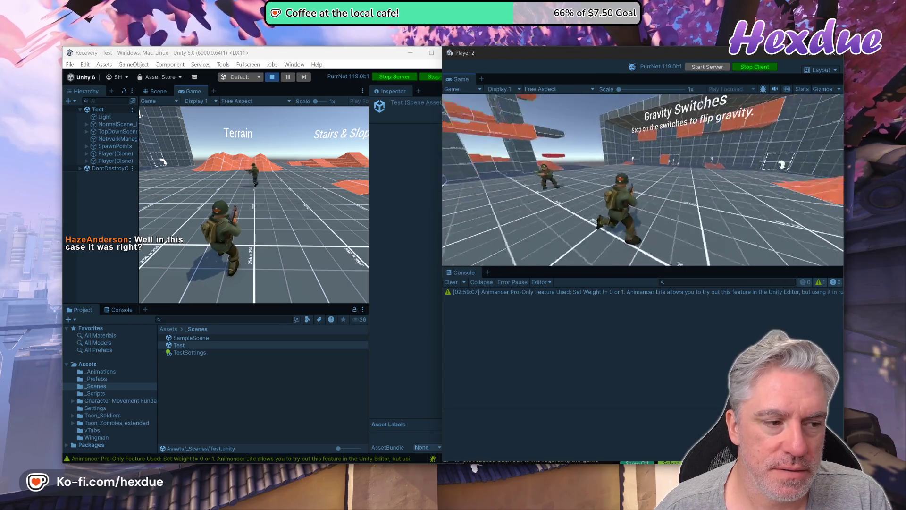
key("w")
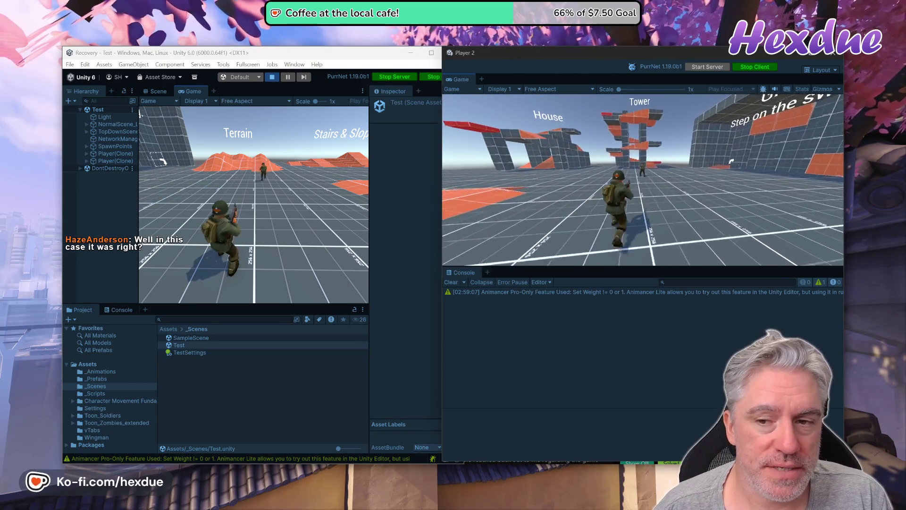
key("w")
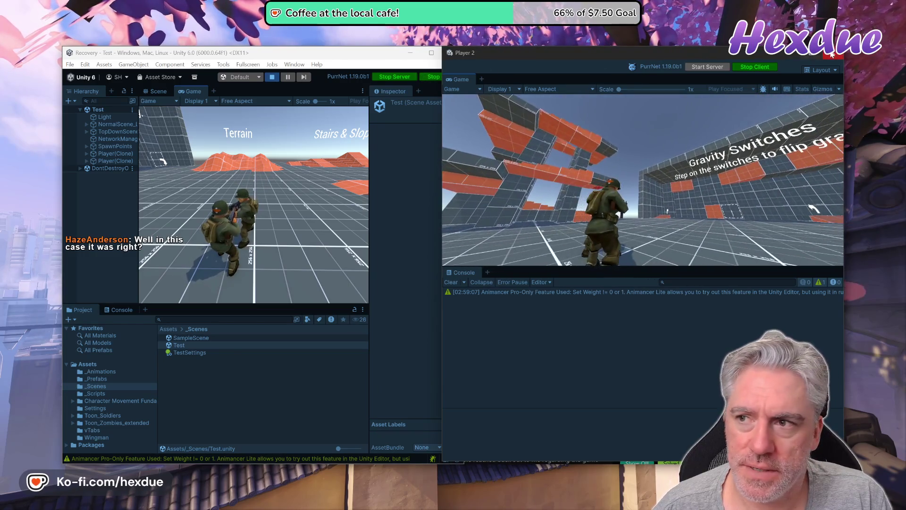
key("alt+Tab")
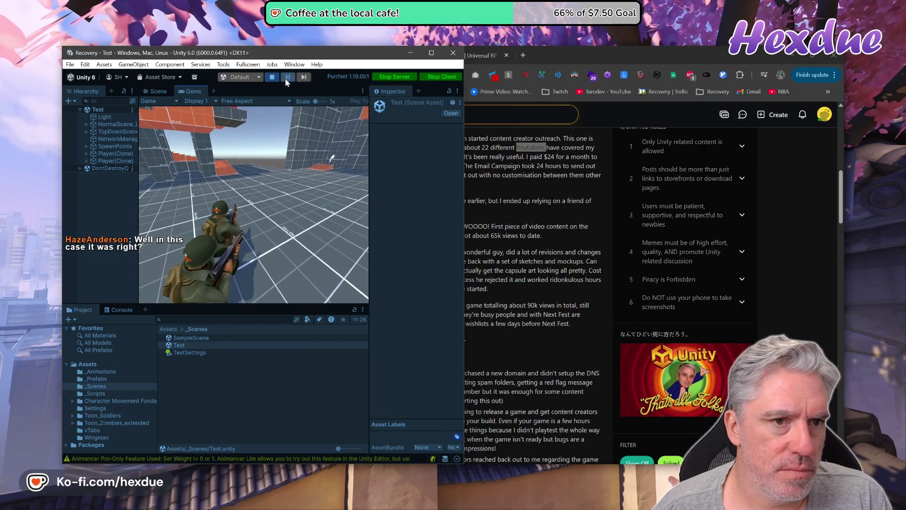
- Maximize the editor, close the Player 2 window, and switch back to the Reddit post in Chrome
left_click(431, 53)
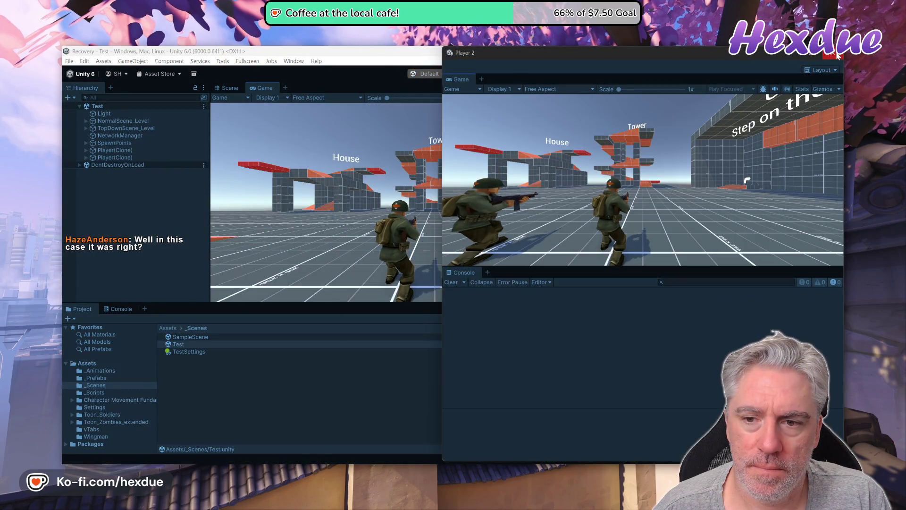
left_click(837, 55)
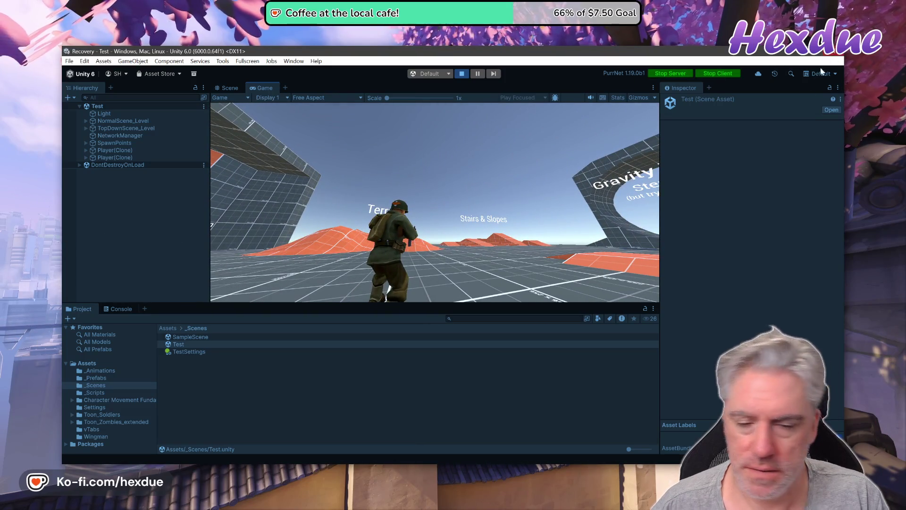
key("alt+Tab")
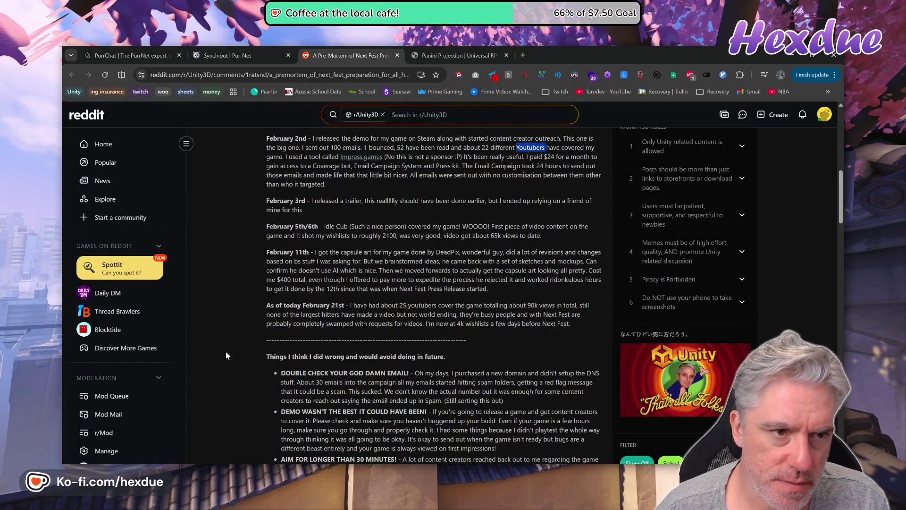
- Switch to the SyncInput | PurrNet documentation tab
key("ctrl+shift+Tab")
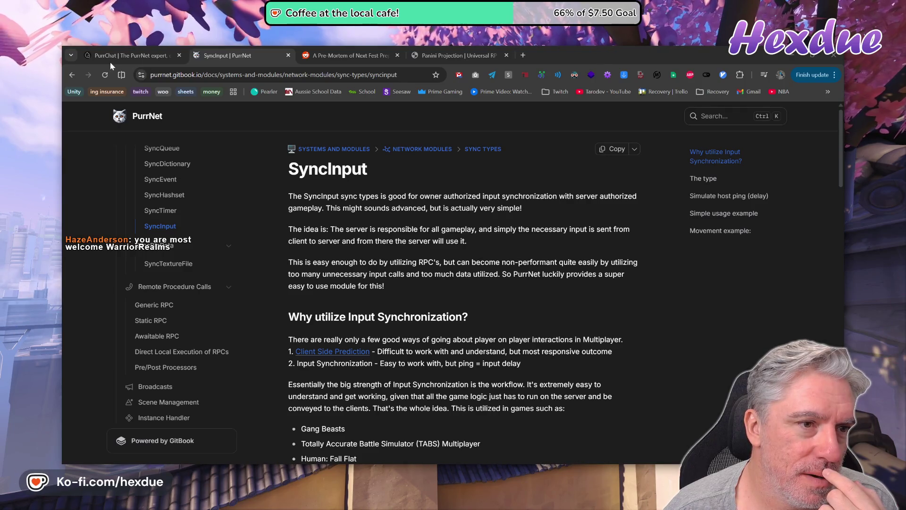
left_click(130, 60)
mouse_move(180, 63)
mouse_move(129, 61)
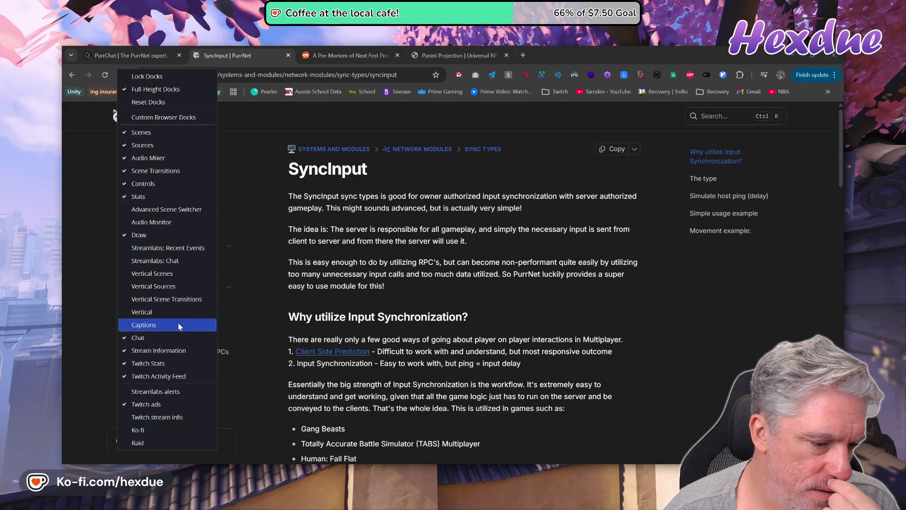
left_click(208, 66)
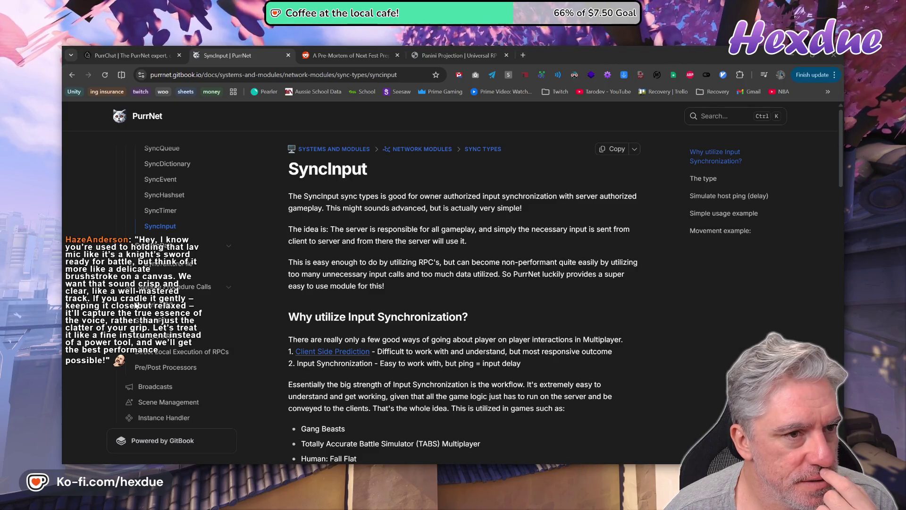
left_click(201, 67)
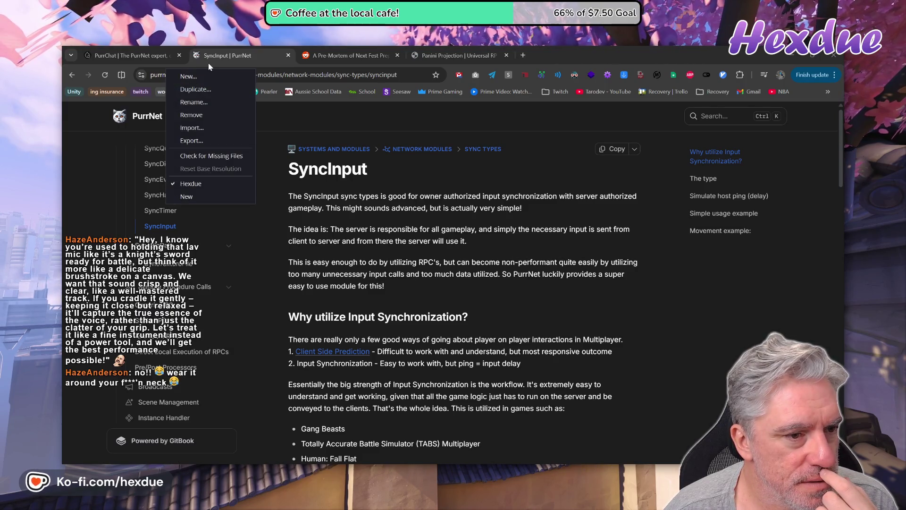
mouse_move(225, 60)
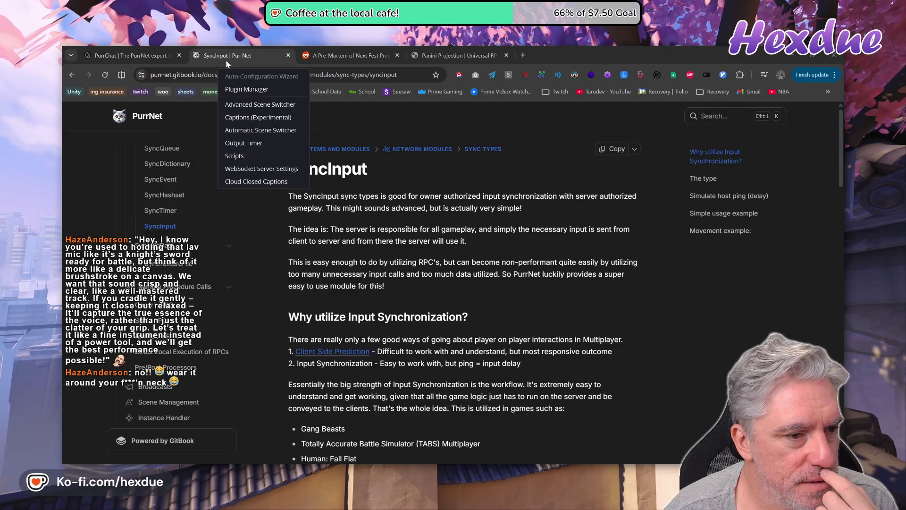
left_click(256, 58)
left_click(253, 60)
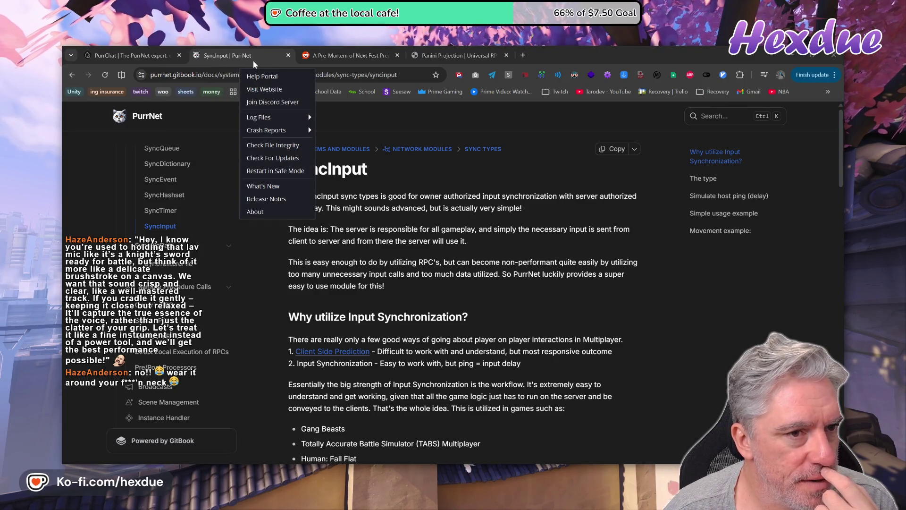
mouse_move(228, 65)
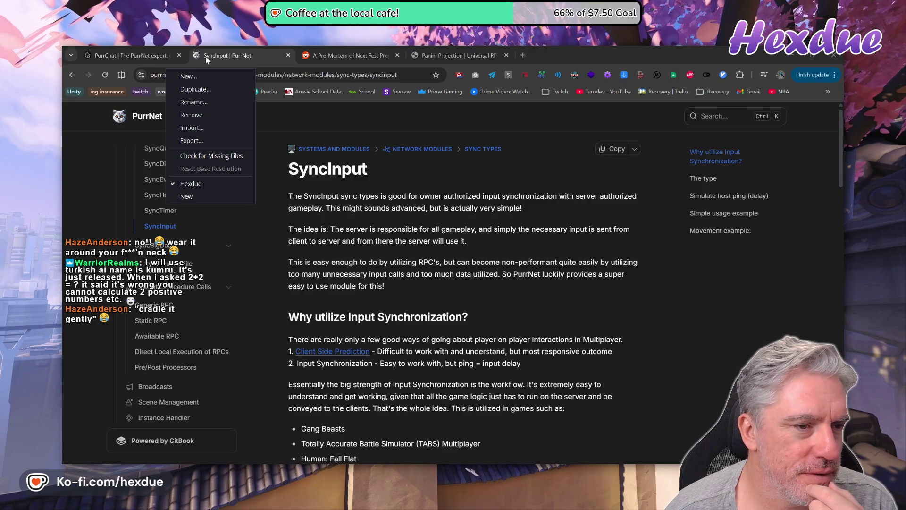
left_click(245, 63)
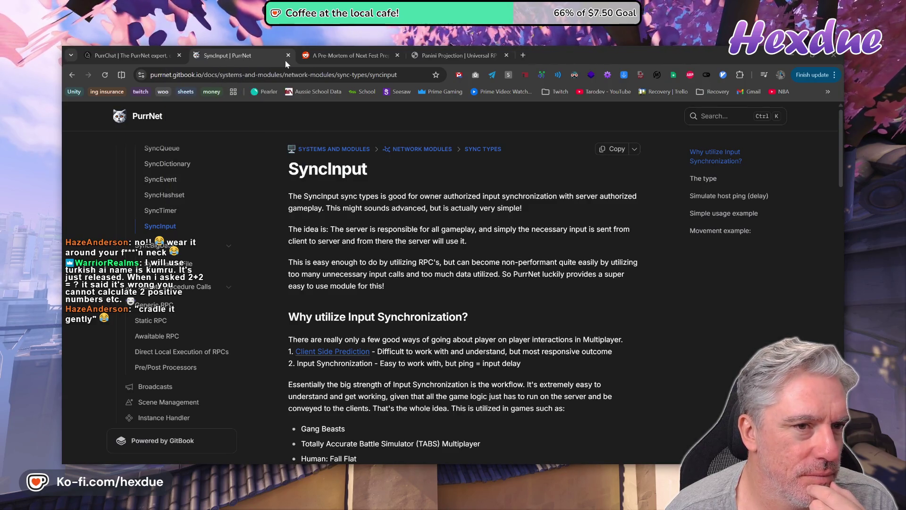
left_click(228, 57)
mouse_move(168, 56)
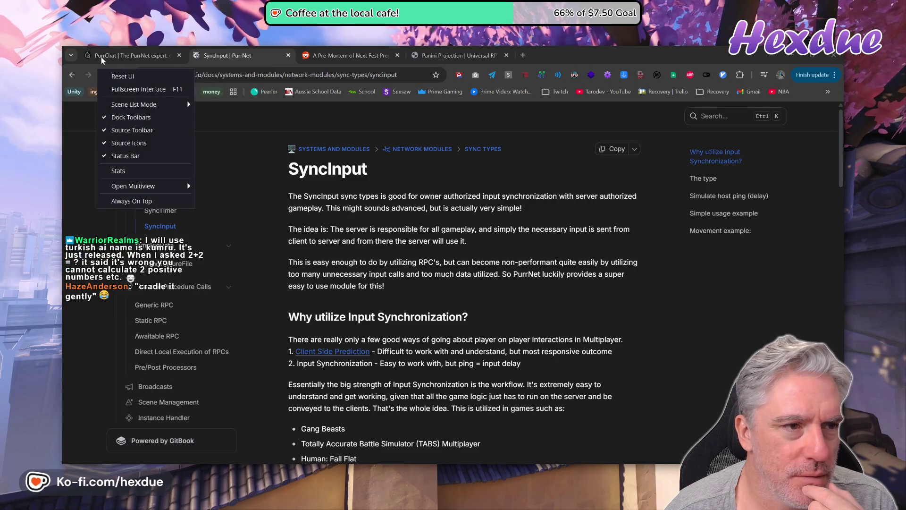
mouse_move(124, 58)
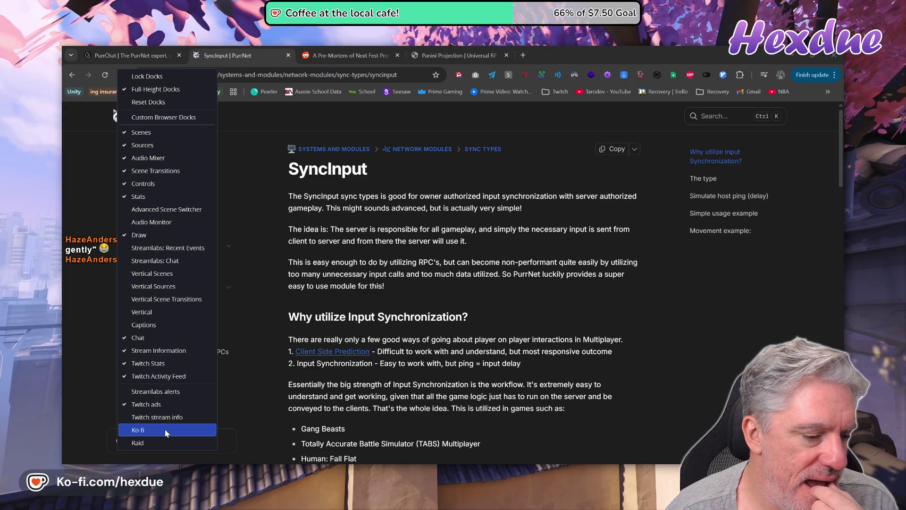
left_click(164, 431)
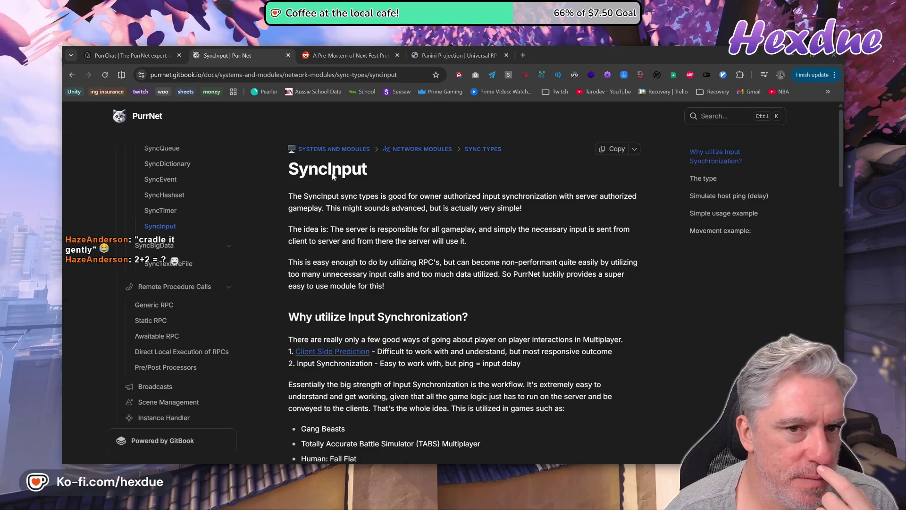